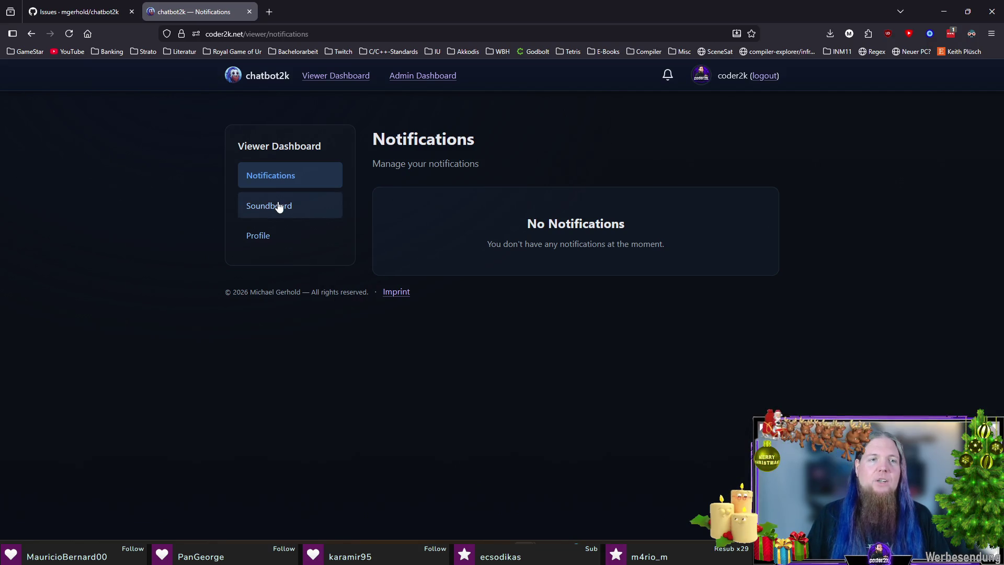
Go from the Admin Dashboard to the Event Actions page with its raid actions
click(412, 79)
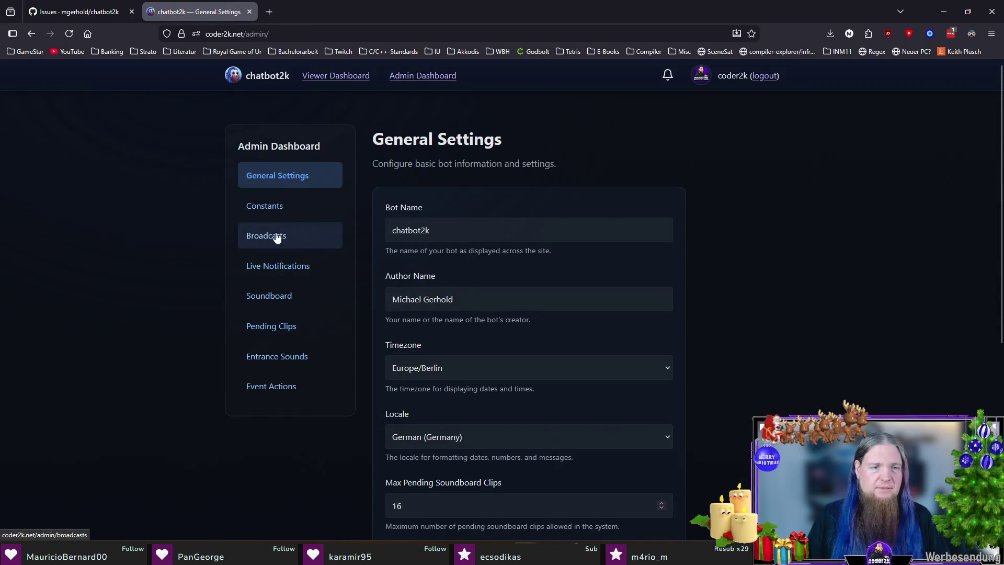
click(270, 387)
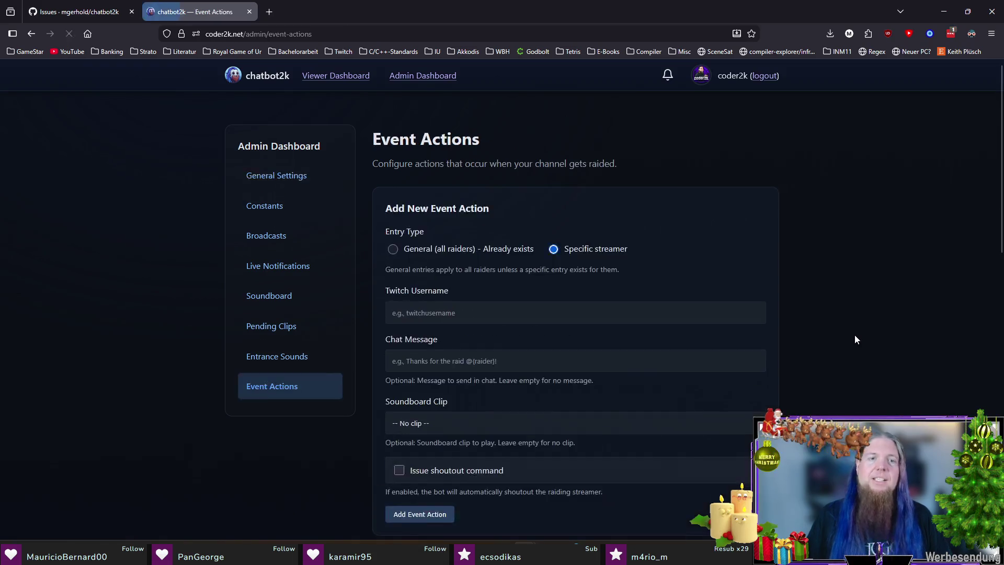
scroll(855, 335, down, 3)
scroll(854, 332, down, 1)
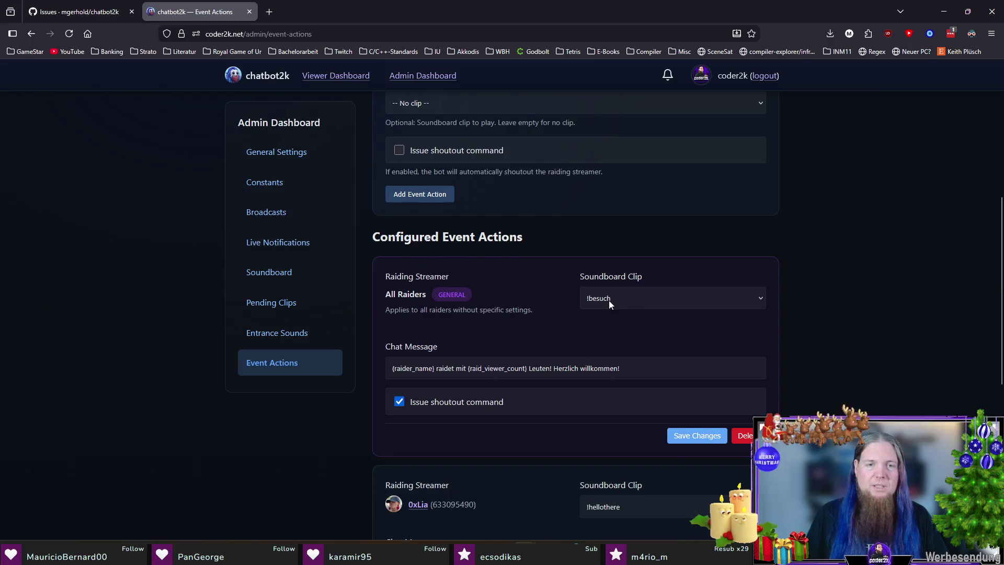
scroll(854, 324, down, 3)
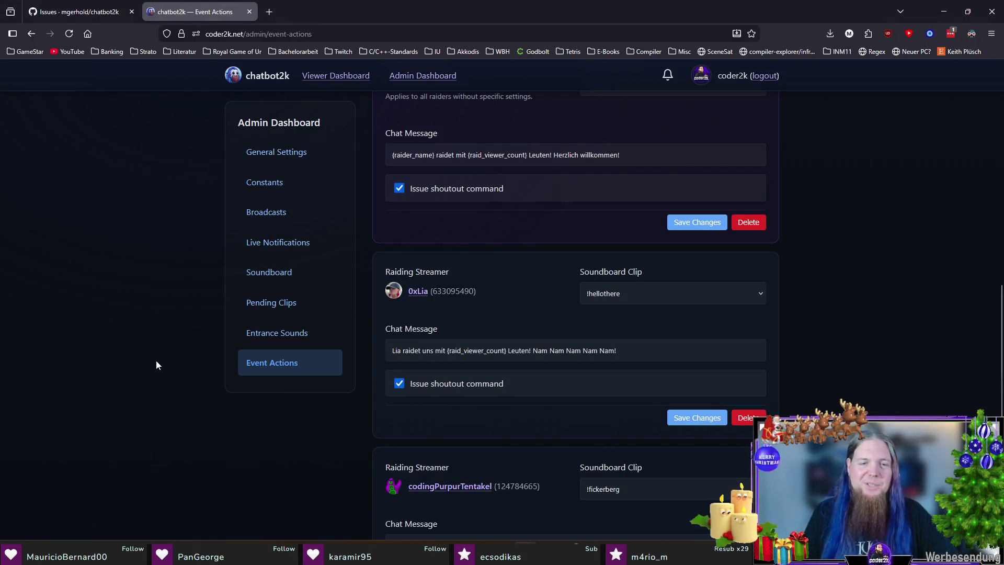
scroll(156, 360, down, 3)
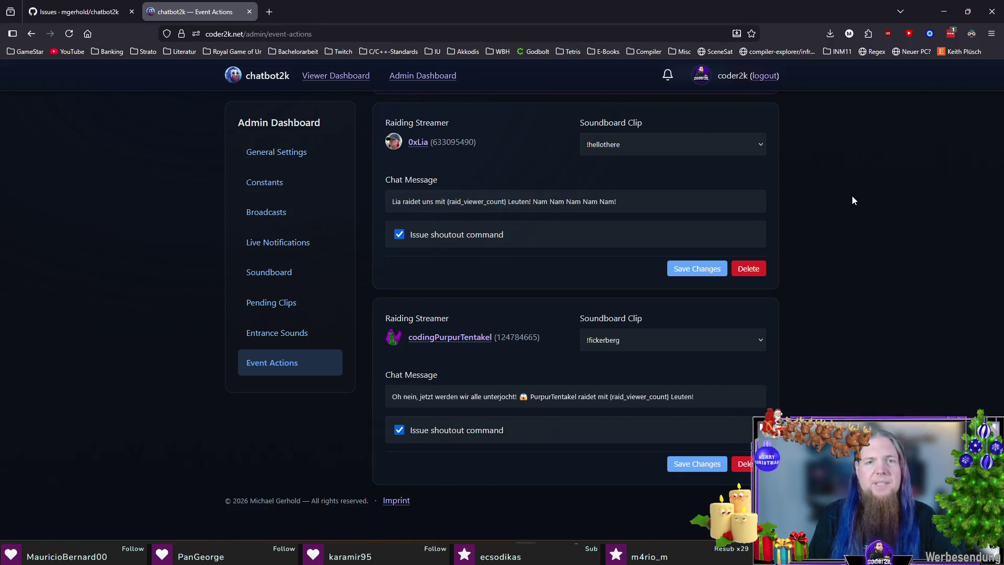
scroll(879, 297, up, 3)
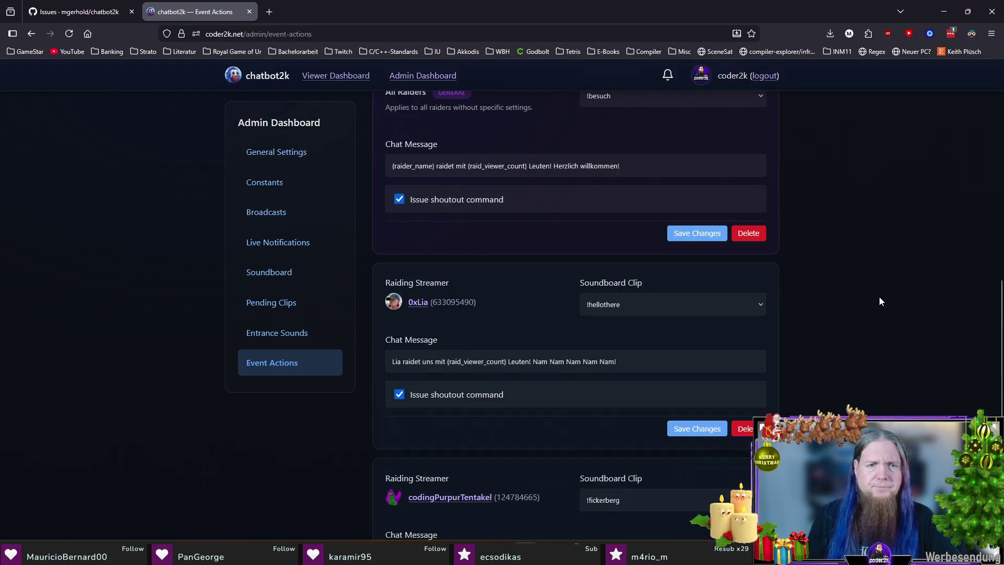
scroll(880, 297, up, 3)
scroll(882, 289, up, 4)
scroll(882, 294, down, 2)
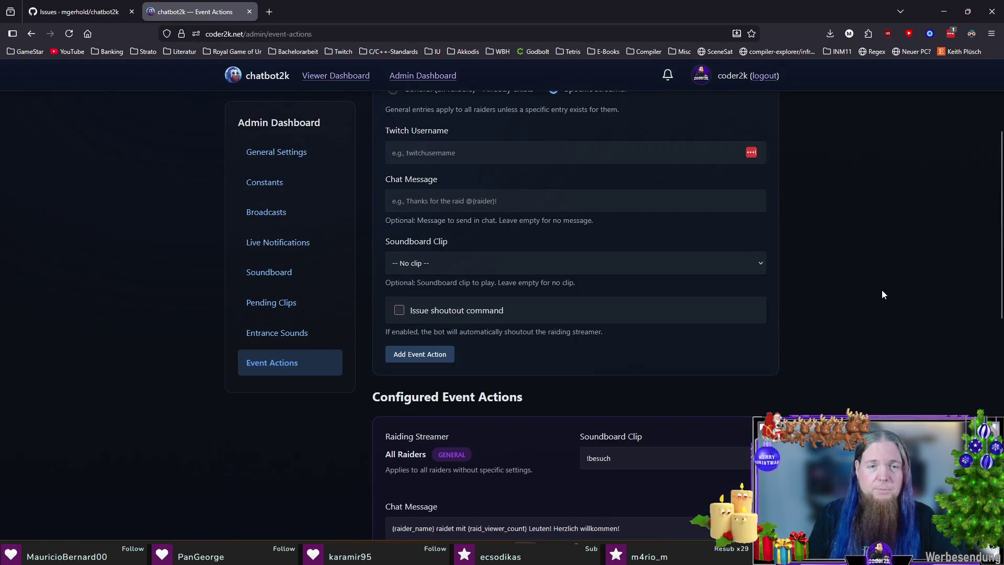
scroll(880, 296, down, 3)
scroll(878, 297, down, 1)
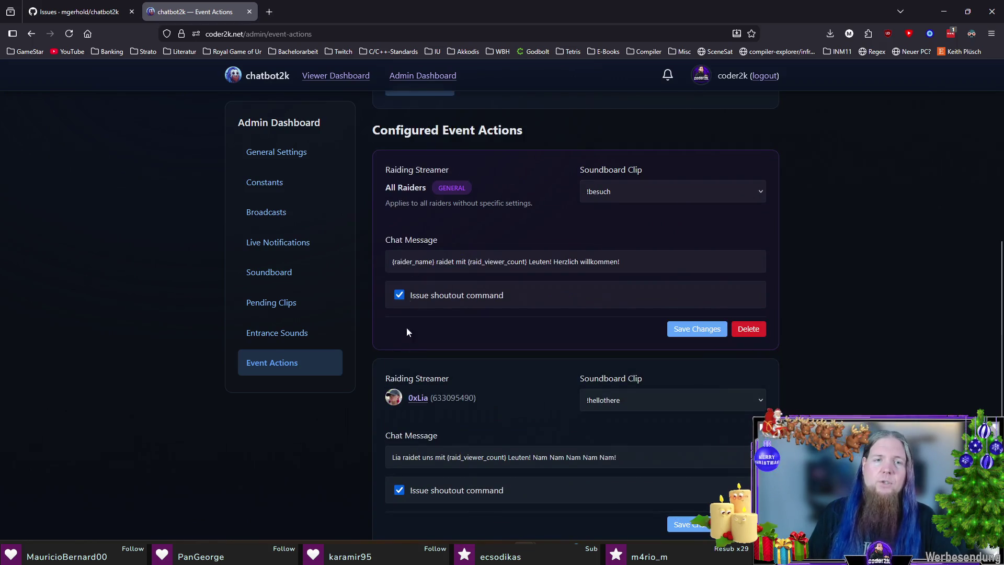
scroll(910, 367, down, 3)
scroll(910, 367, down, 1)
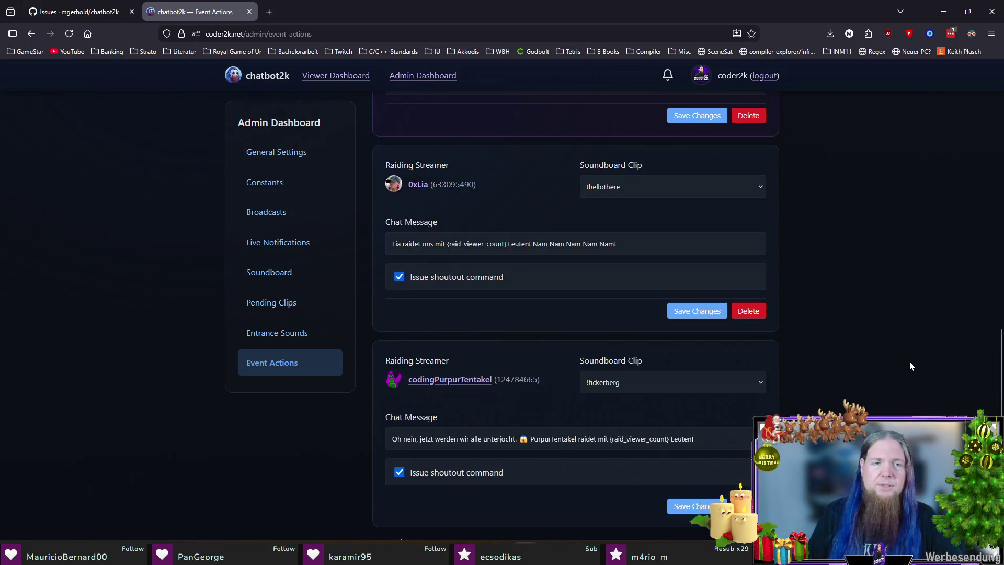
scroll(910, 365, up, 1)
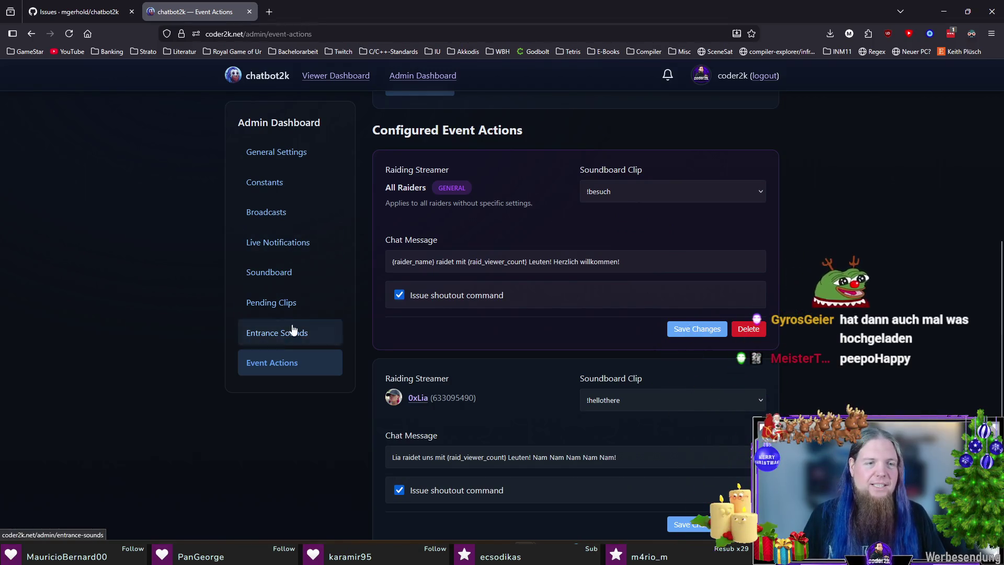
Play the pending freunde clip preview, then hop to Discord and back to the admin page
click(289, 308)
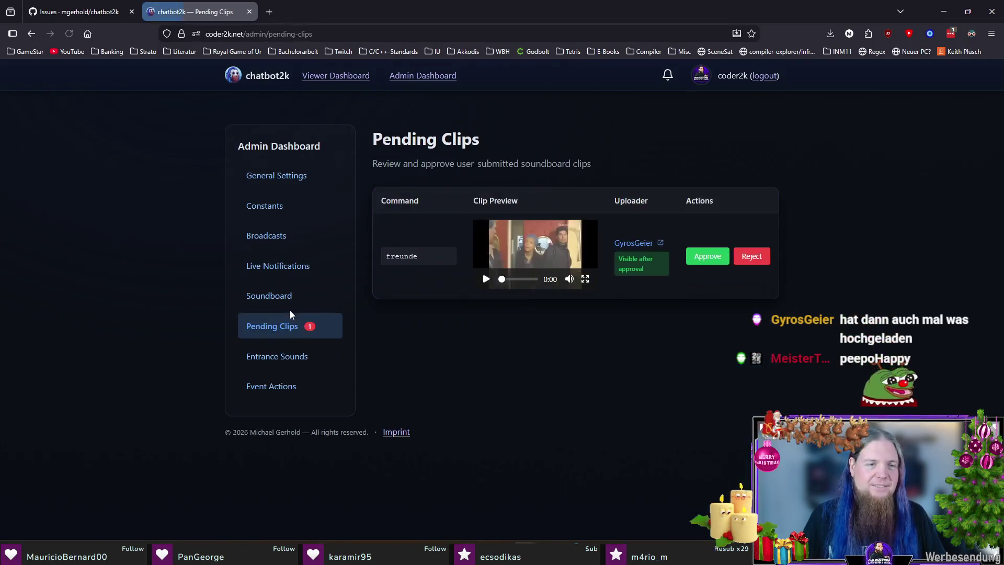
click(486, 280)
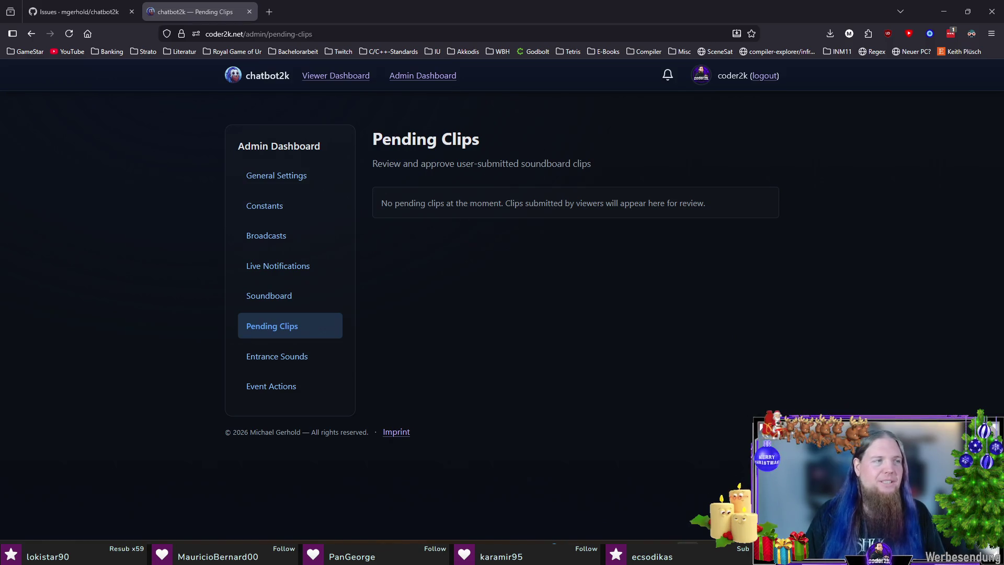
key(alt+Tab)
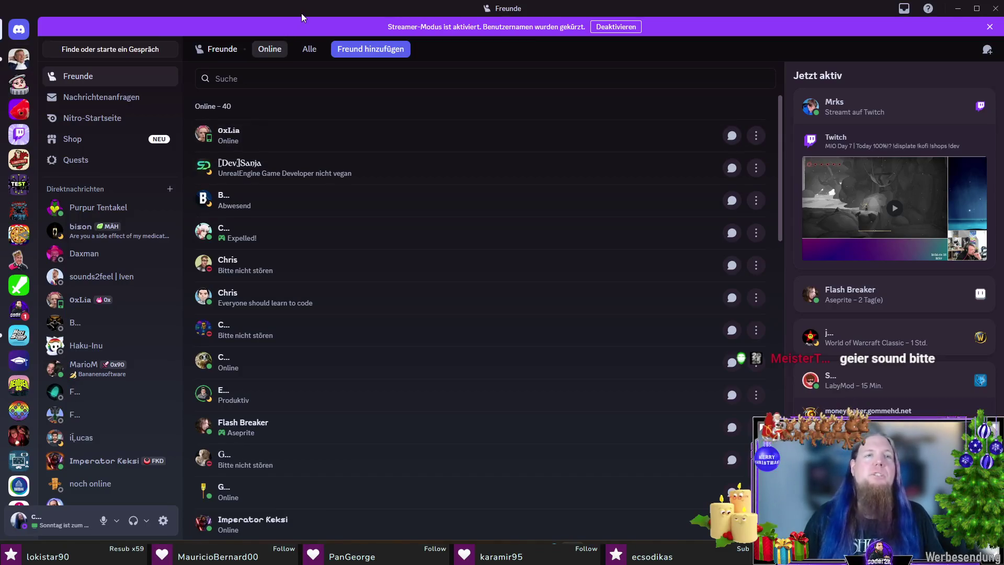
key(alt+Tab)
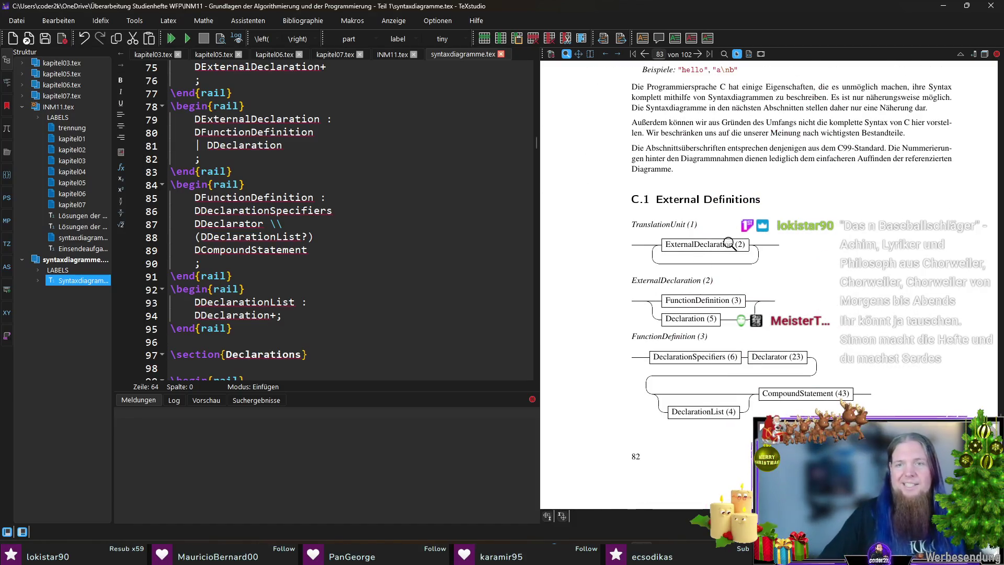
scroll(800, 236, down, 2)
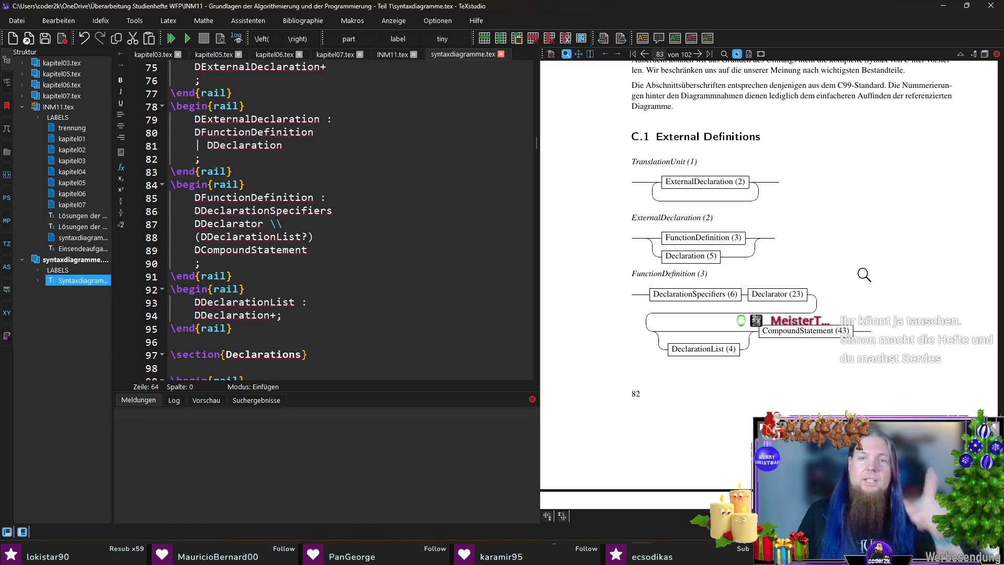
scroll(861, 267, down, 6)
scroll(858, 236, down, 4)
scroll(855, 225, down, 1)
scroll(851, 222, down, 2)
scroll(851, 222, down, 6)
scroll(851, 222, down, 3)
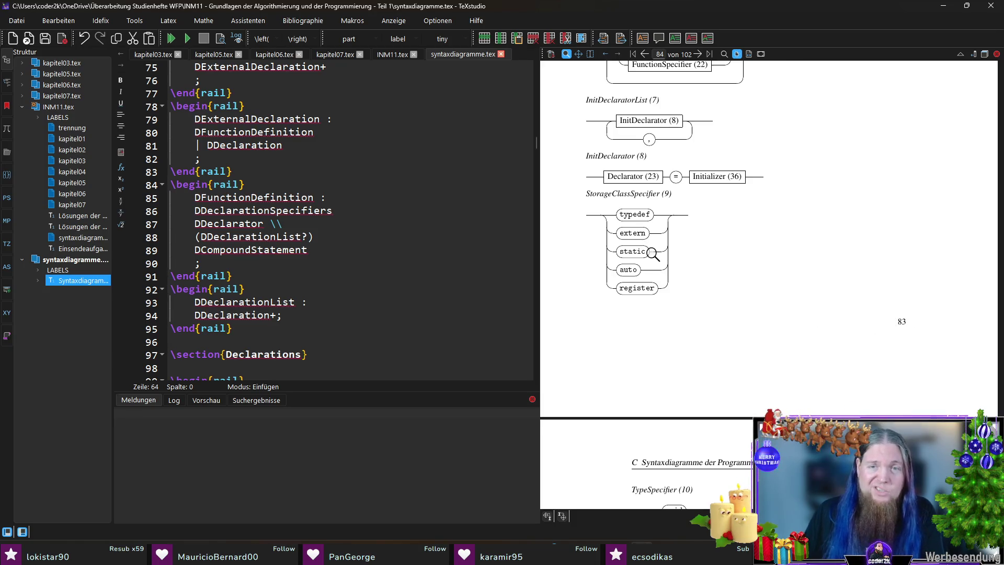
Magnify the typedef/extern keywords and the IDENTIFIER boxes in StructOrUnionSpecifier, then dismiss the lens
drag(633, 225, 628, 219)
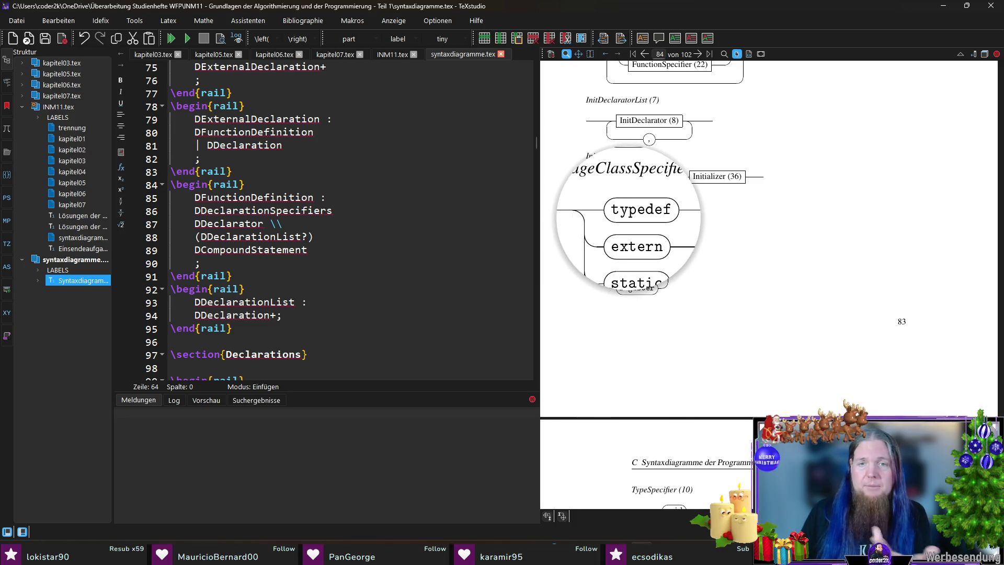
scroll(805, 197, down, 3)
scroll(779, 190, down, 3)
scroll(798, 183, down, 1)
scroll(797, 184, down, 2)
scroll(811, 171, down, 3)
scroll(814, 168, up, 1)
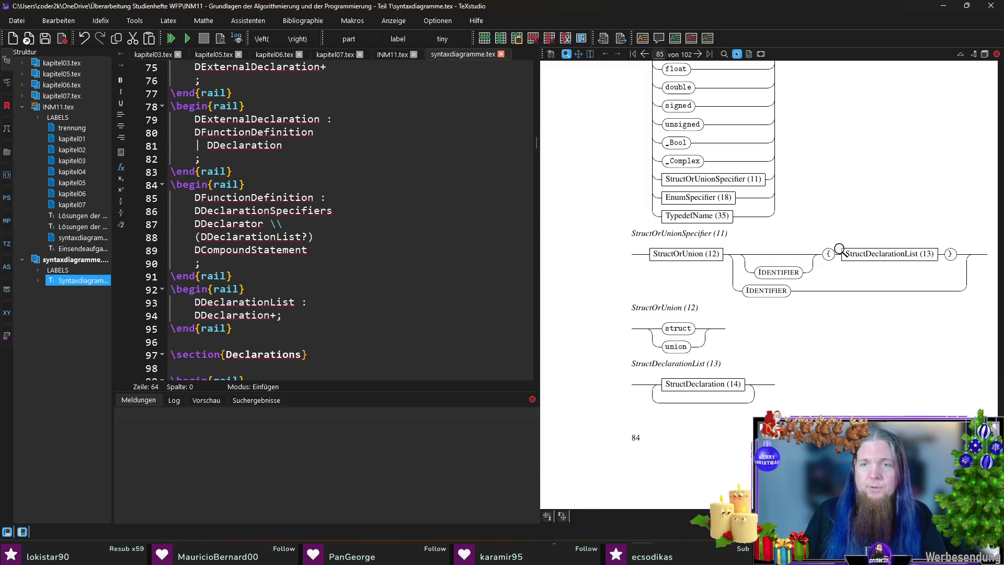
drag(771, 284, 776, 279)
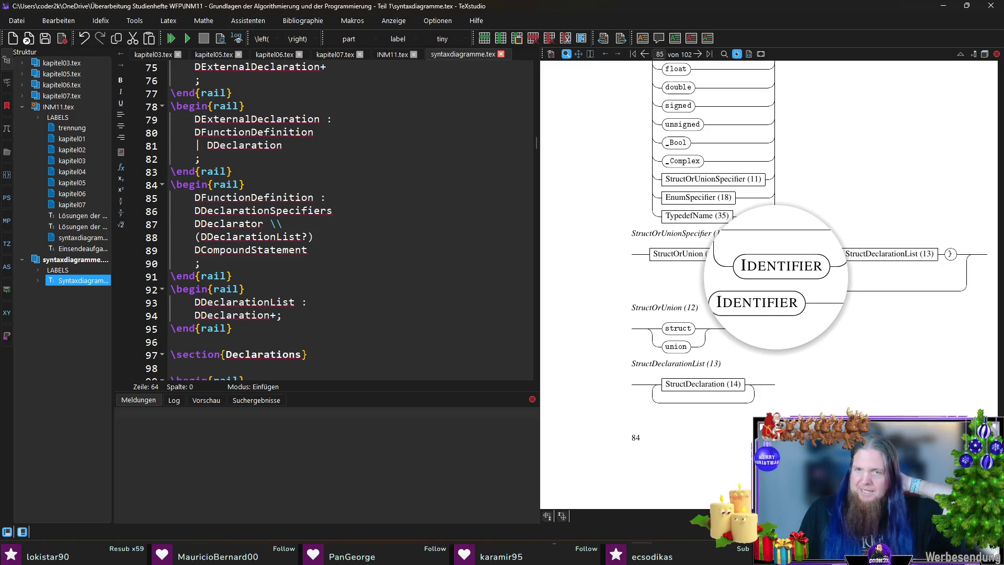
drag(777, 279, 818, 316)
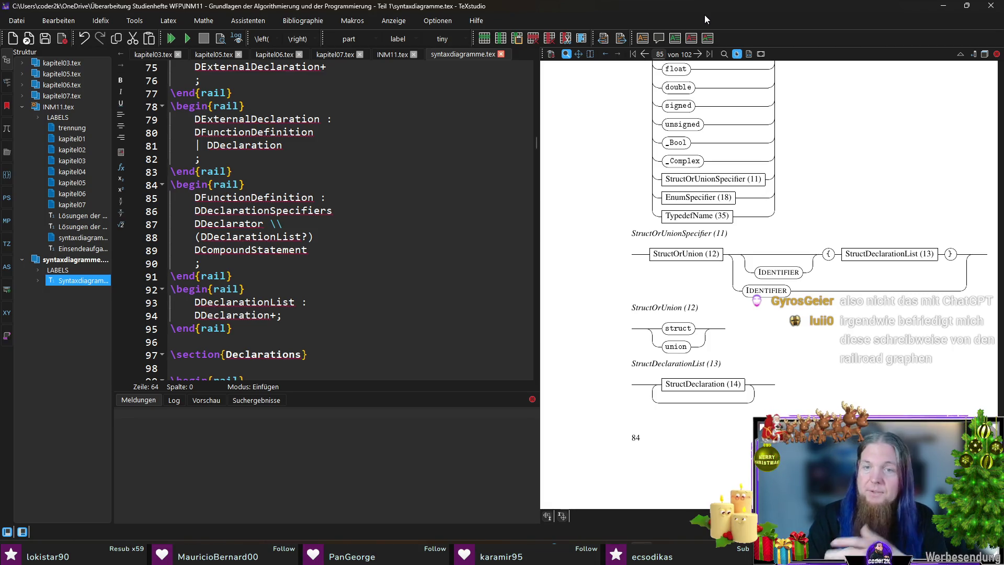
scroll(786, 305, up, 2)
scroll(785, 305, down, 1)
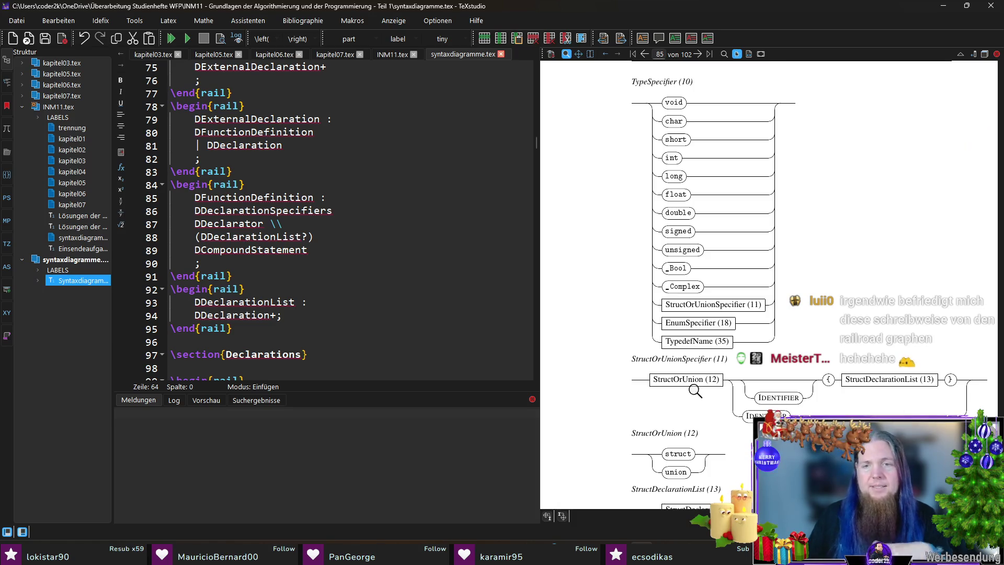
ctrl+click(639, 354)
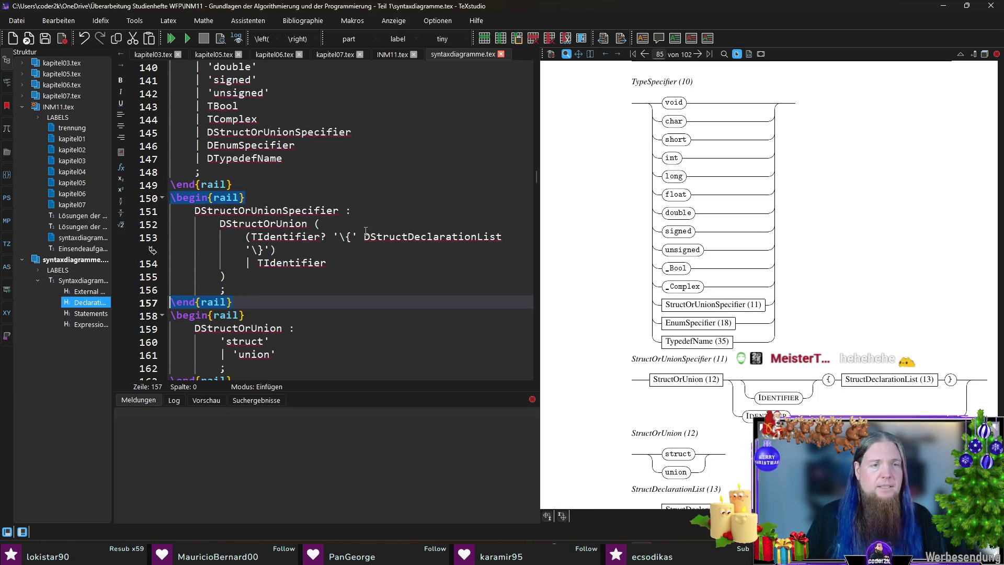
Break line 152 before its parenthesis, recompile with F5, and launch a terminal in the project folder
click(312, 224)
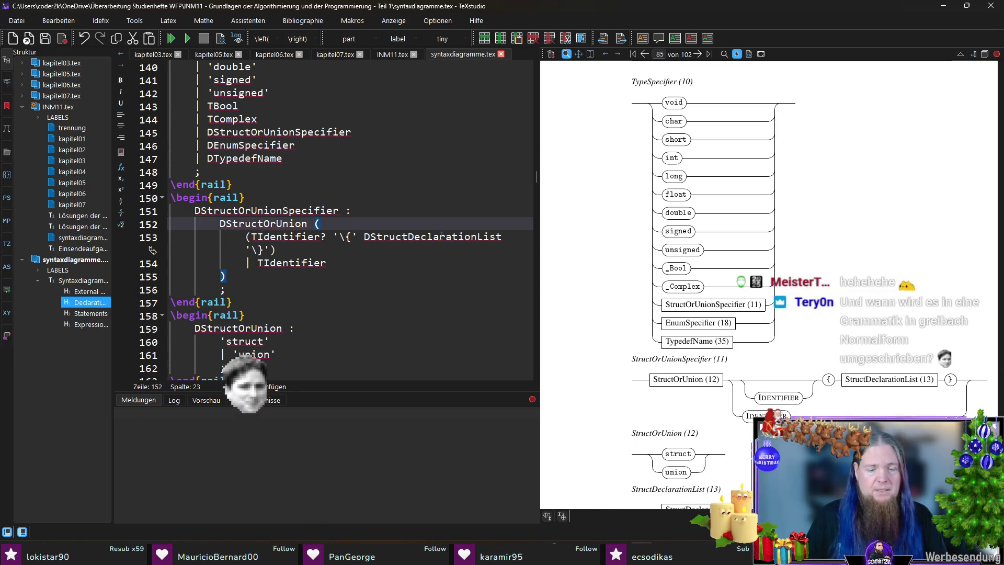
text(\\)
key(Return)
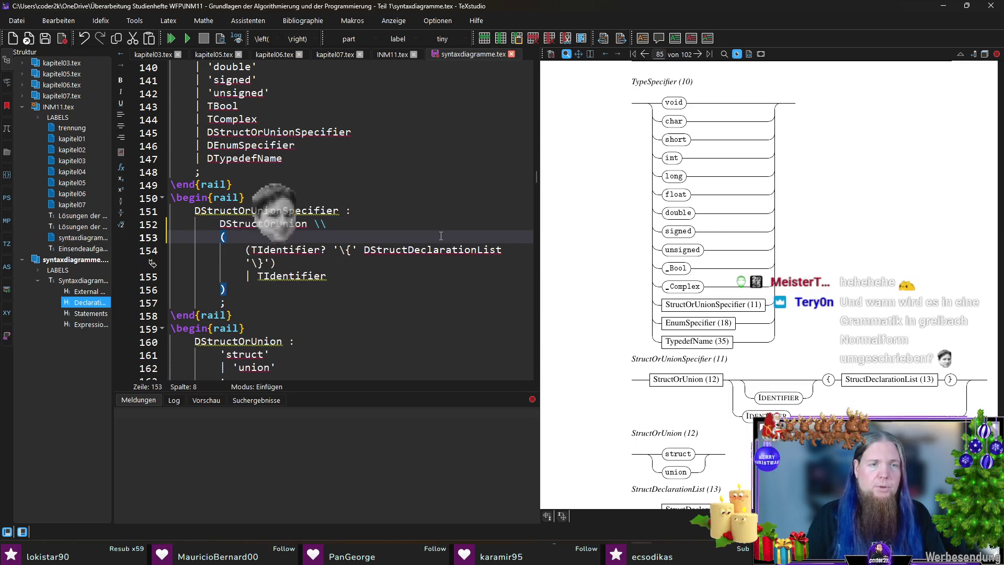
key(F5)
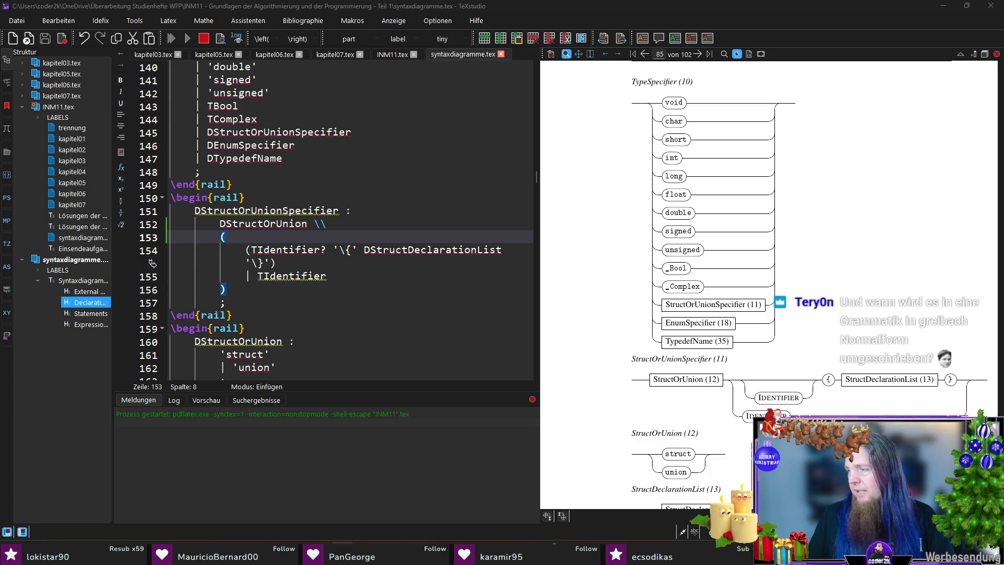
key(ctrl+alt+t)
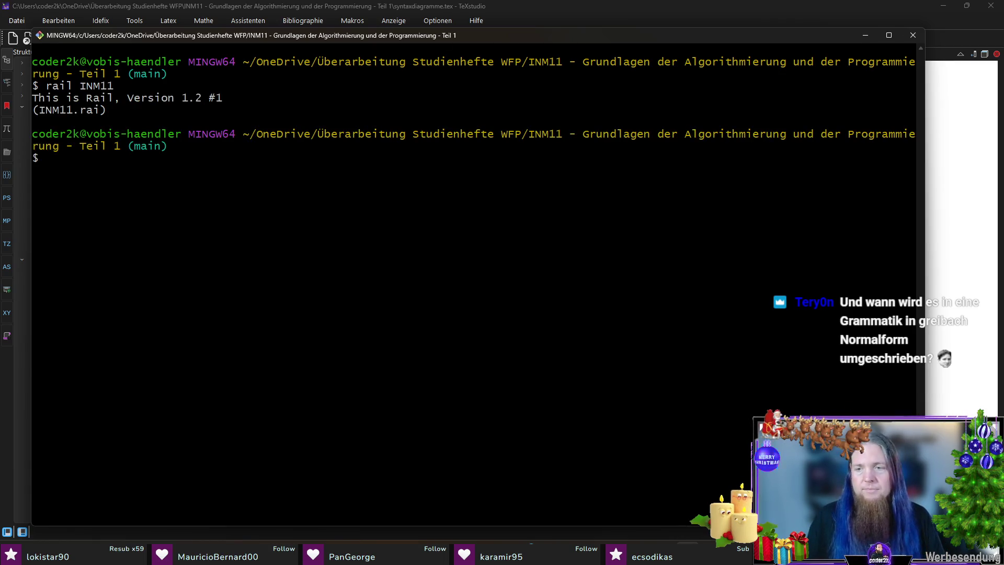
Shrink and then minimize the Git Bash window so TeXstudio shows again
key(super+Down)
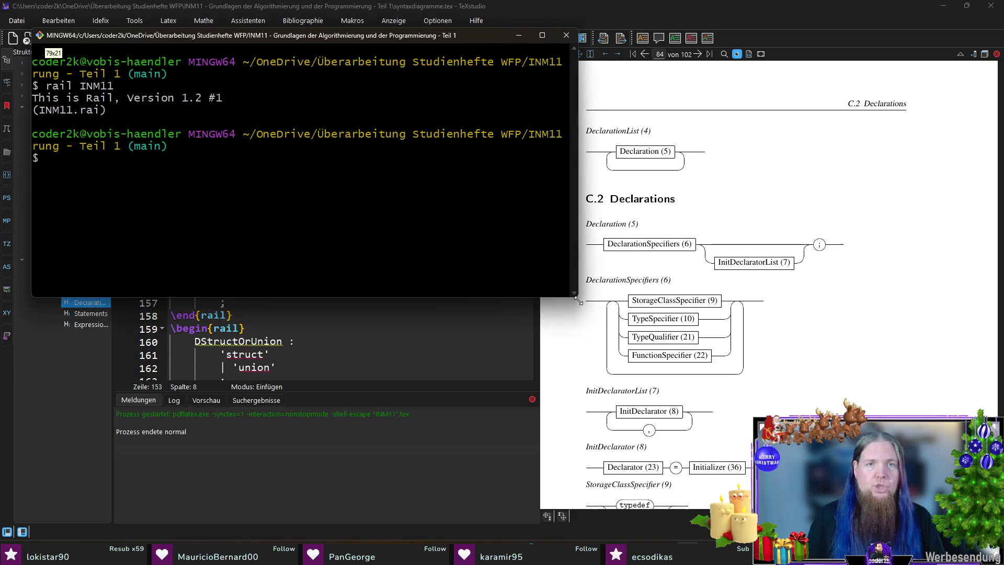
key(super+Down)
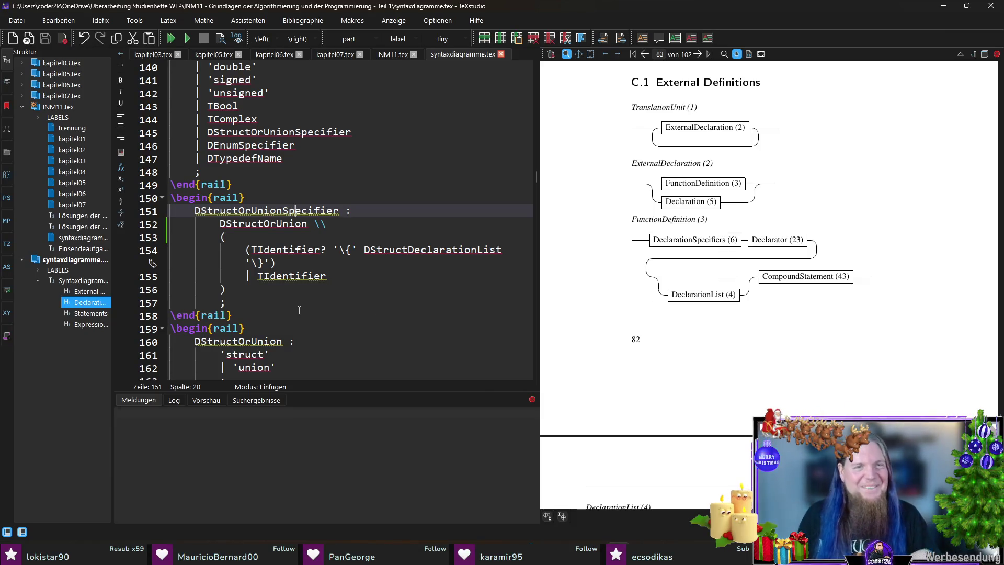
Sync the PDF preview to the rail block around source line 150
click(248, 187)
click(195, 198)
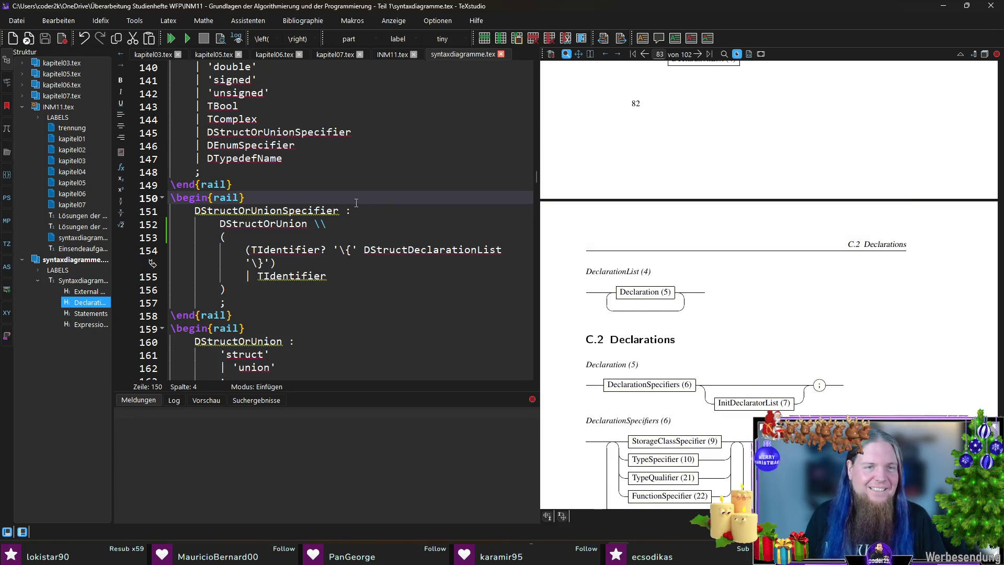
scroll(722, 348, down, 3)
scroll(721, 346, up, 1)
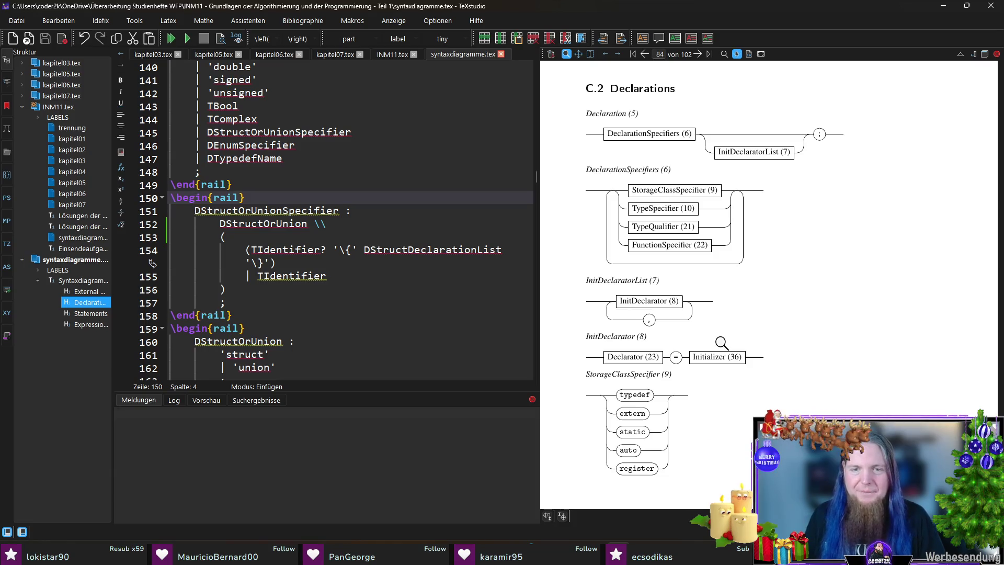
scroll(679, 297, up, 1)
scroll(679, 297, up, 2)
scroll(678, 295, up, 3)
scroll(679, 297, down, 5)
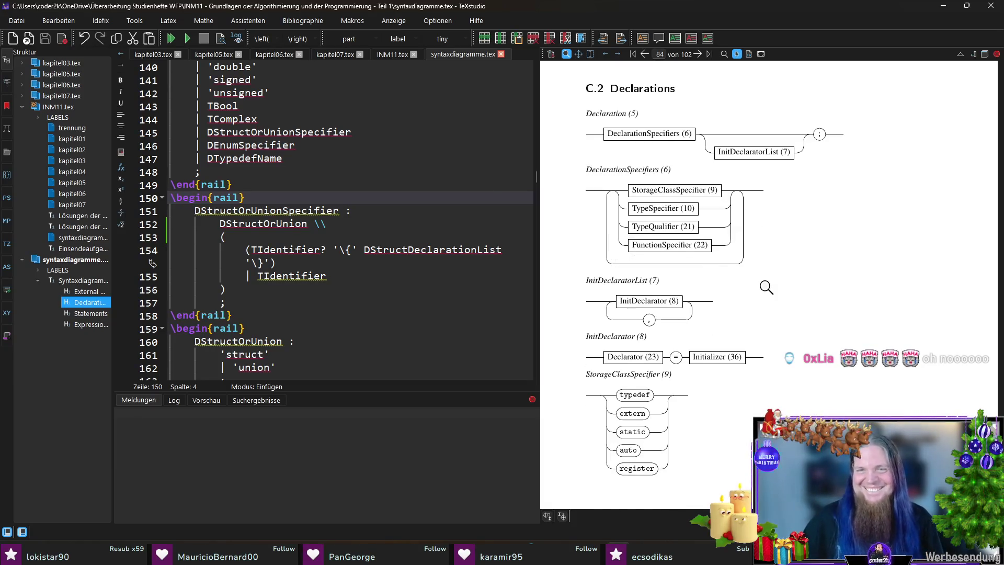
scroll(746, 270, down, 2)
scroll(754, 267, down, 5)
scroll(774, 264, down, 3)
scroll(774, 264, down, 3)
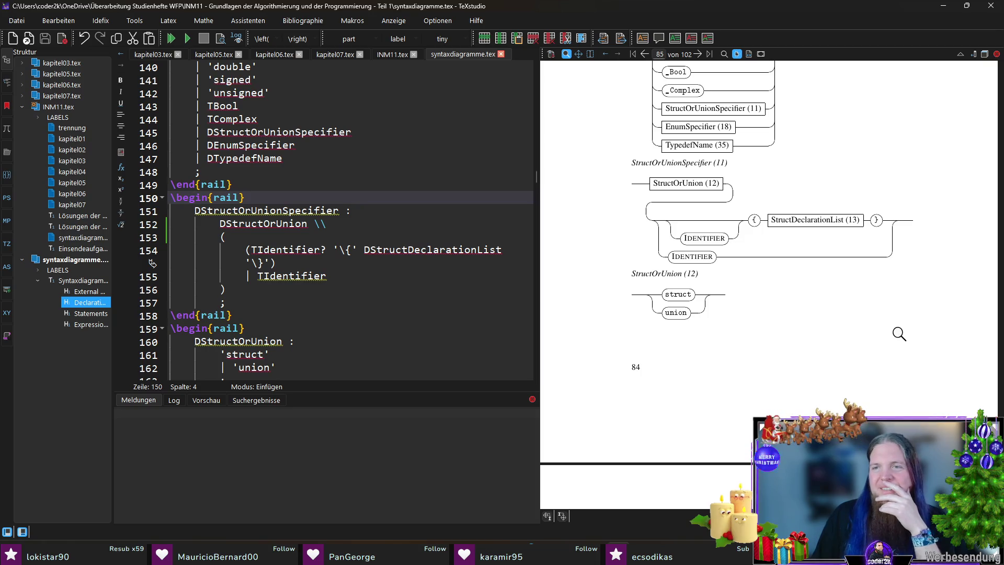
scroll(899, 331, up, 3)
scroll(898, 325, up, 2)
scroll(897, 315, down, 4)
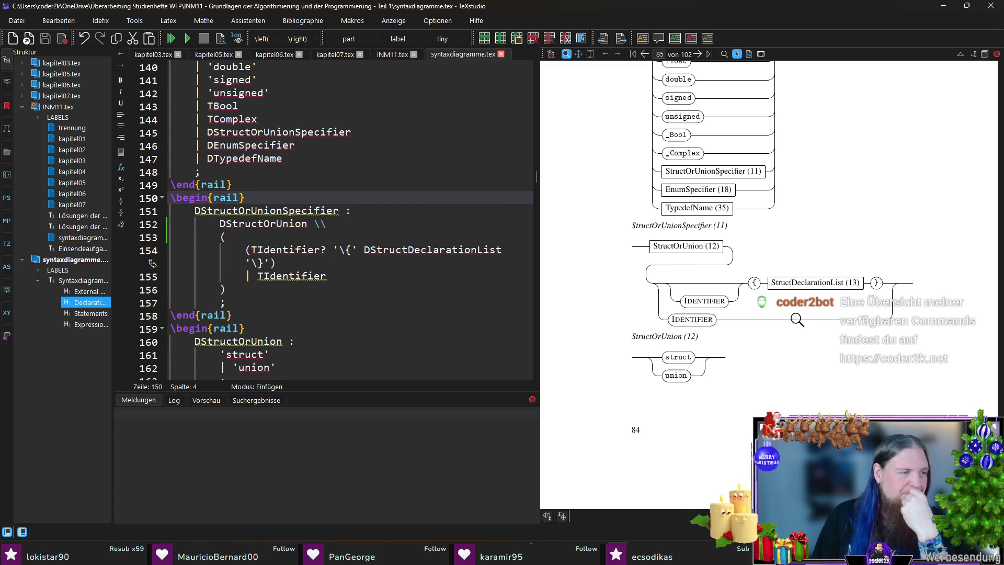
scroll(797, 318, down, 3)
scroll(795, 311, down, 2)
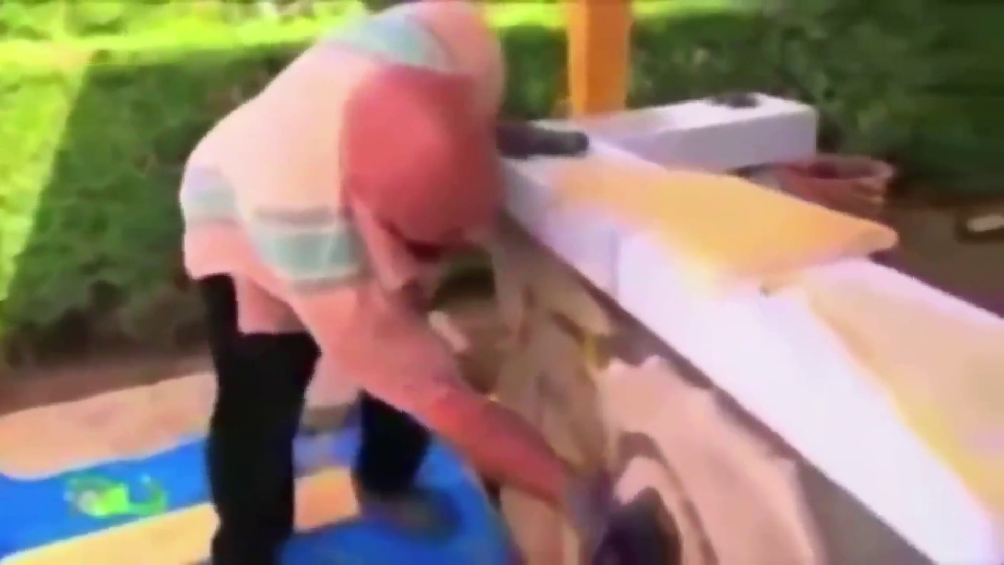
scroll(876, 295, down, 2)
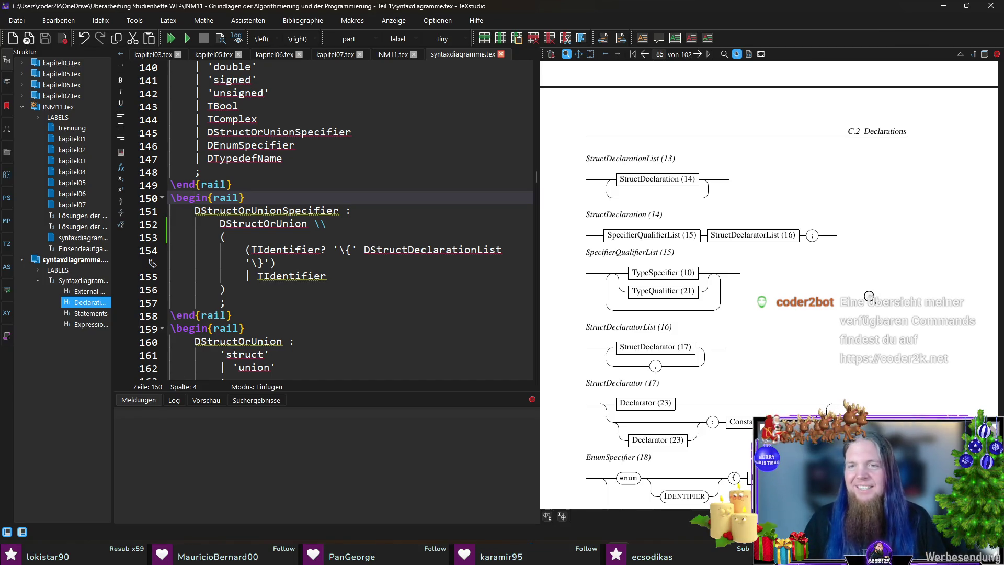
scroll(867, 288, down, 3)
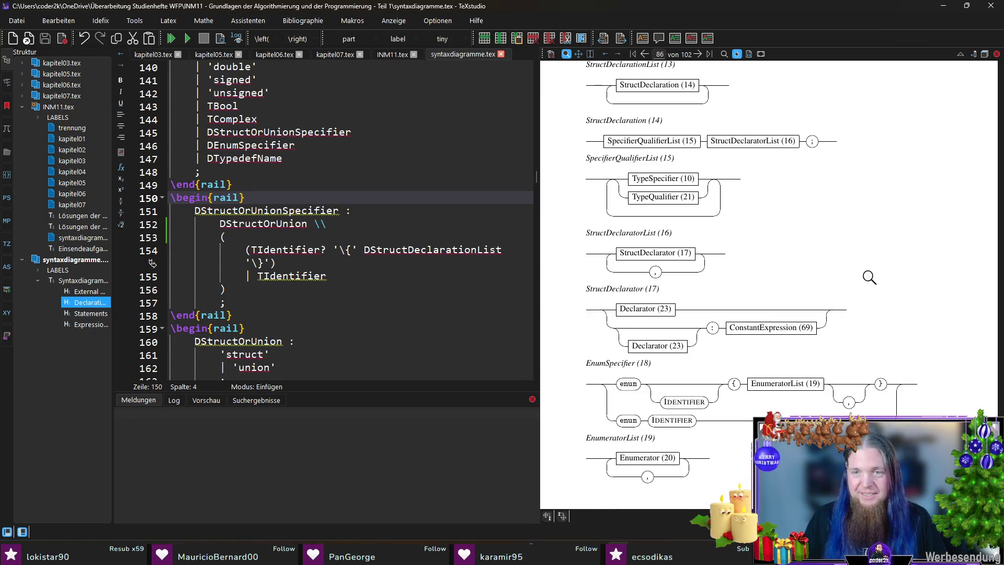
scroll(707, 235, down, 2)
scroll(728, 224, down, 2)
scroll(785, 258, up, 10)
scroll(834, 289, up, 10)
scroll(835, 290, up, 5)
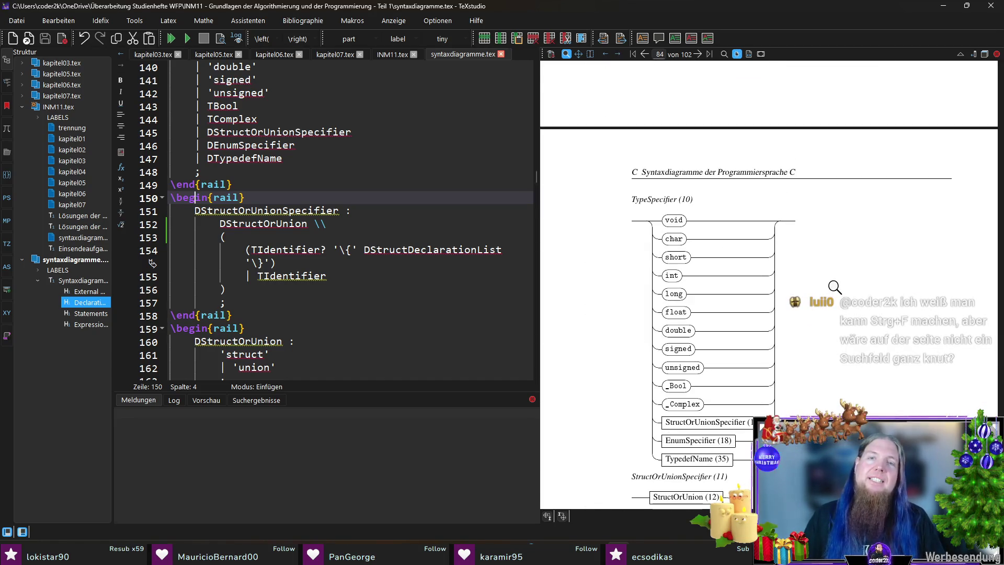
scroll(834, 288, up, 5)
scroll(816, 294, up, 5)
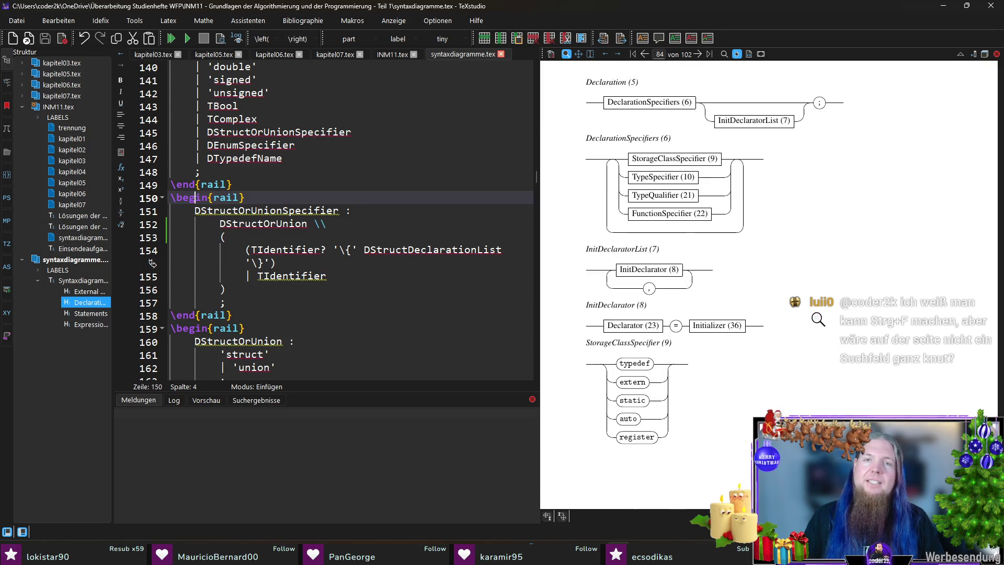
scroll(785, 302, up, 5)
scroll(693, 293, down, 5)
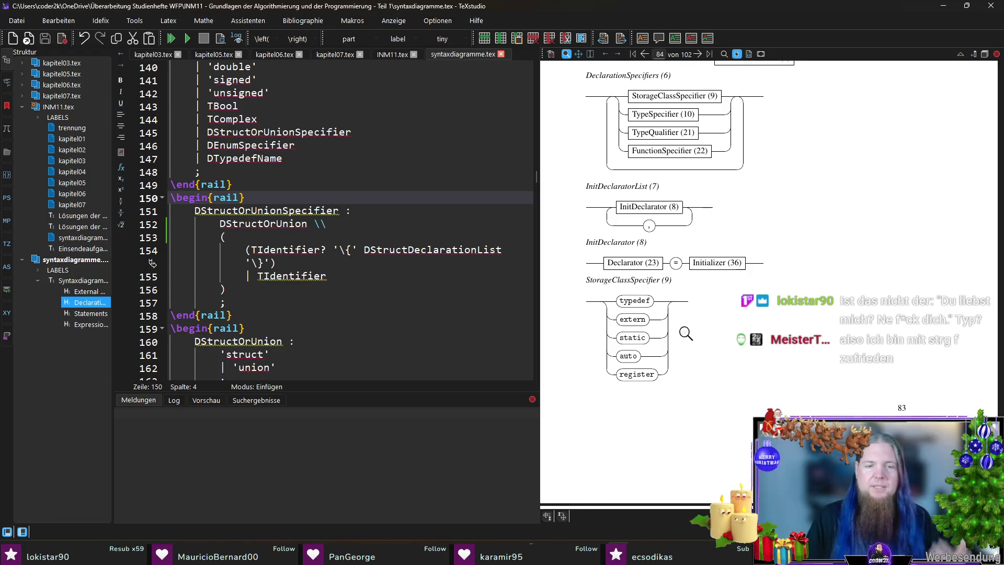
Switch from TeXstudio to the browser showing chatbot2k
click(676, 506)
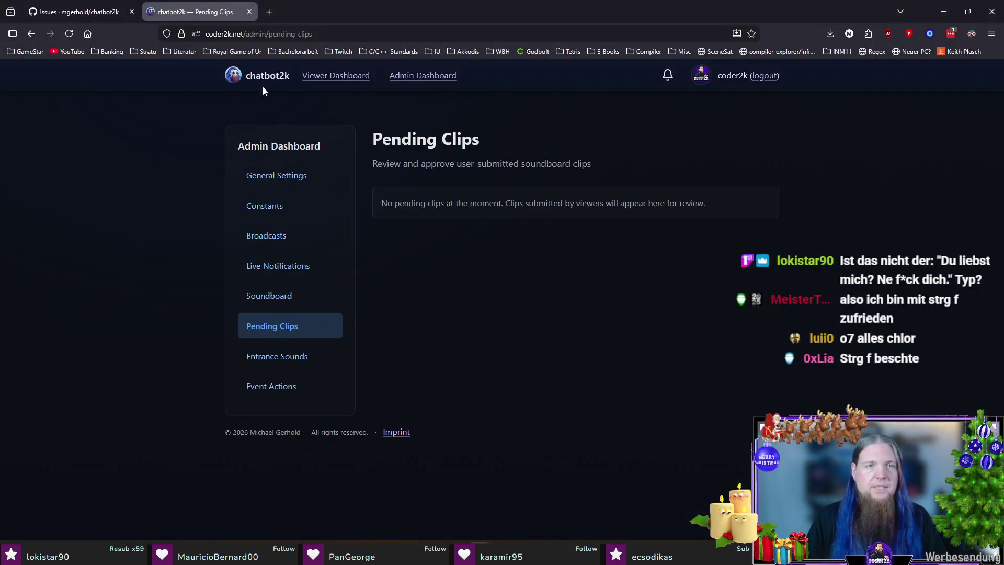
Visit the Viewer Dashboard, note the pending clips count, and go to Admin Pending Clips
click(335, 83)
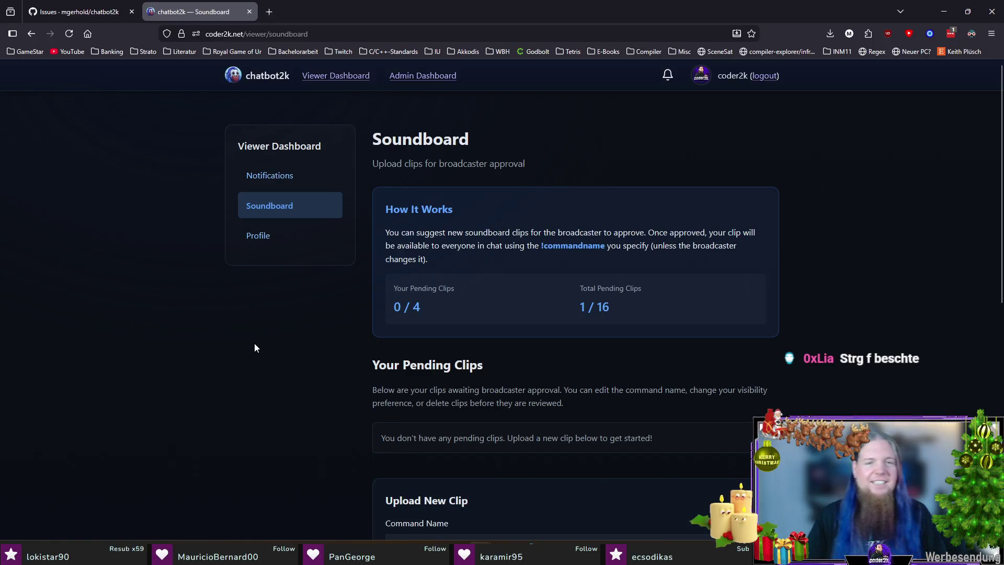
scroll(255, 343, down, 2)
scroll(254, 333, down, 2)
scroll(252, 328, down, 2)
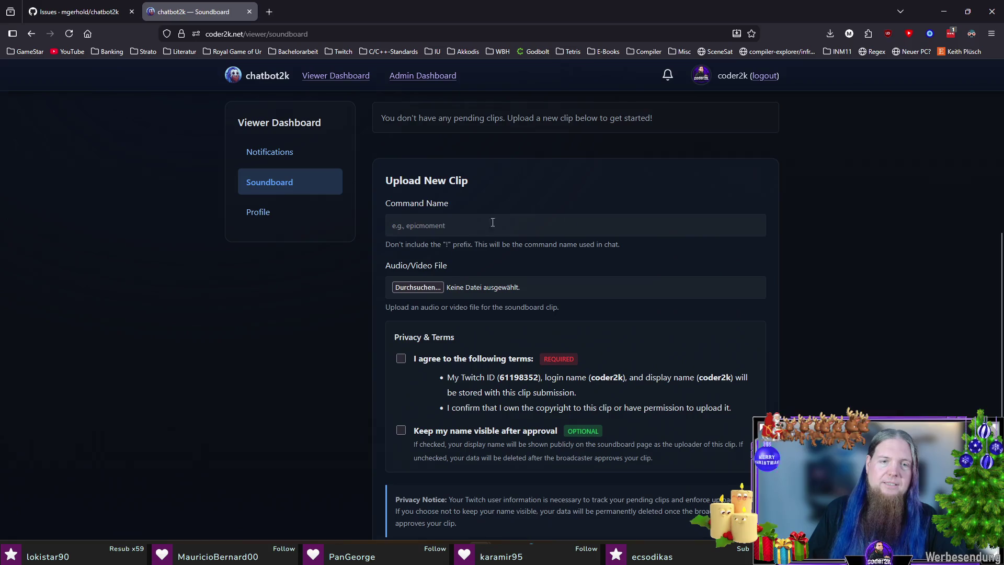
scroll(281, 353, down, 2)
scroll(269, 361, up, 1)
scroll(271, 364, up, 5)
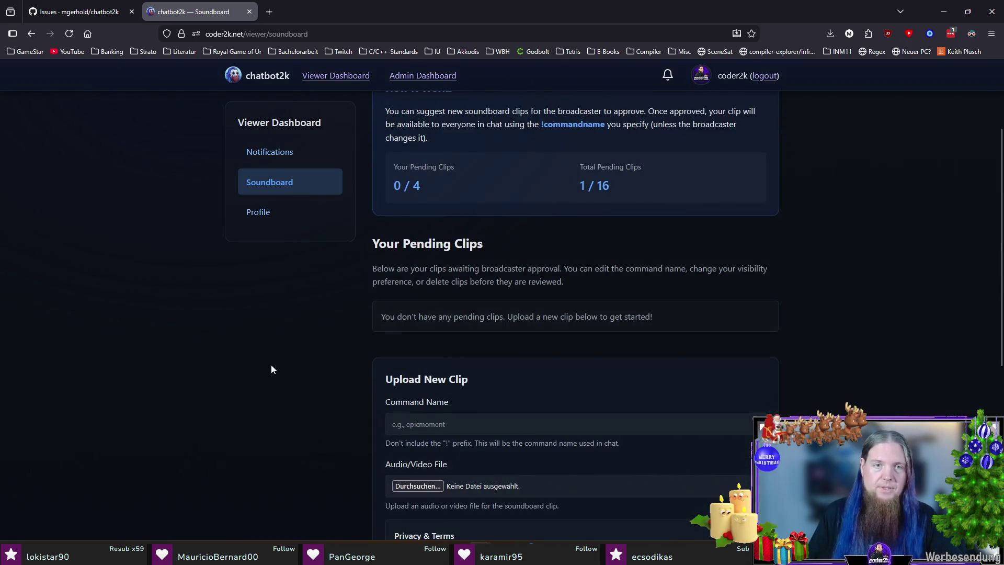
scroll(795, 355, up, 1)
drag(577, 230, 631, 231)
click(427, 119)
click(421, 77)
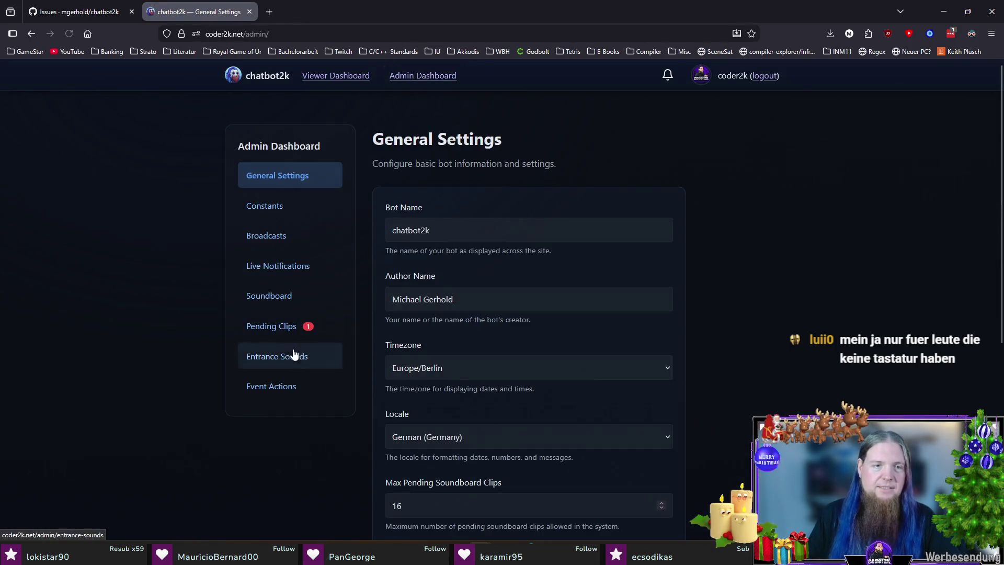
click(285, 338)
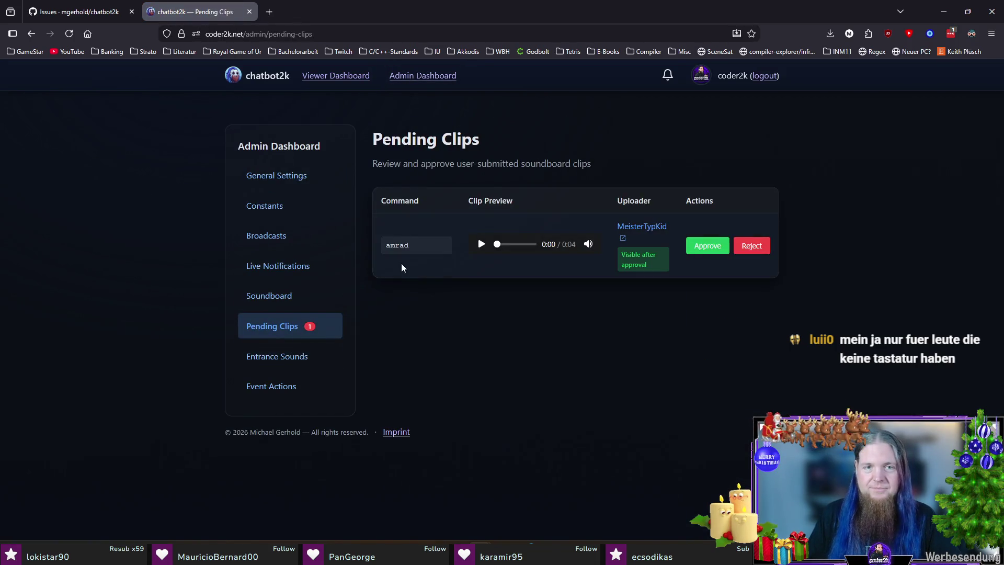
Listen to the amrad clip, approve it out of the queue, glance at General Settings and return
click(479, 245)
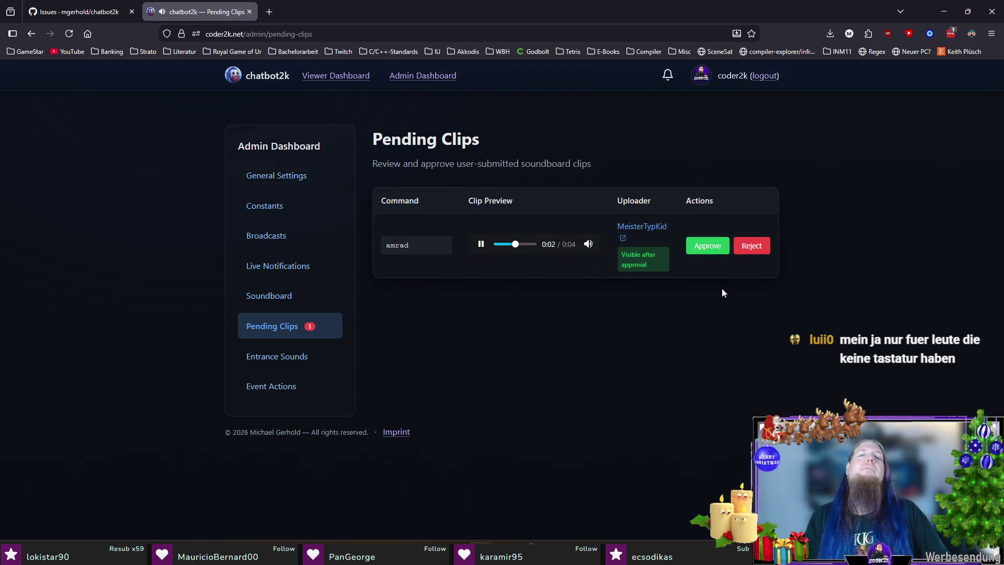
click(708, 247)
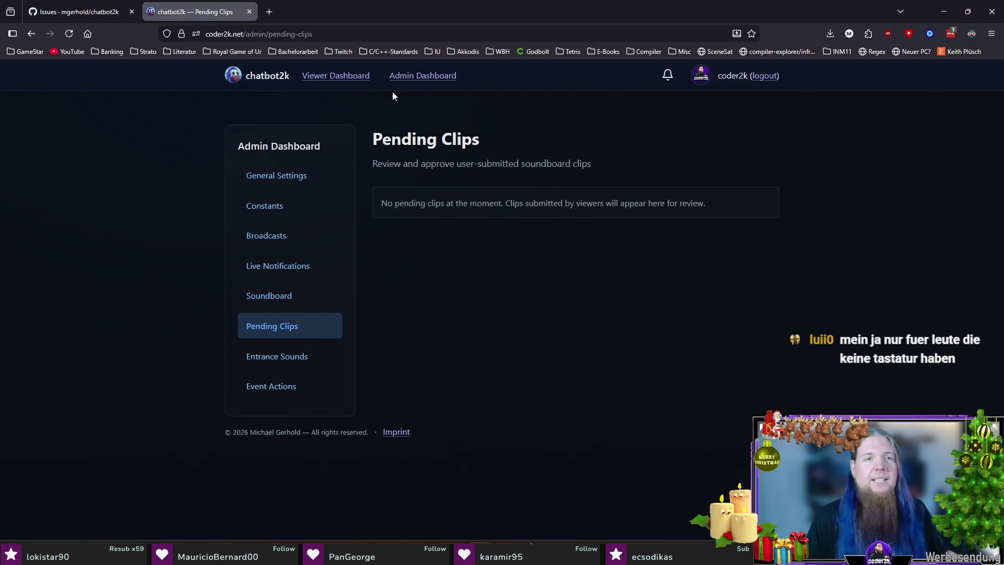
click(408, 79)
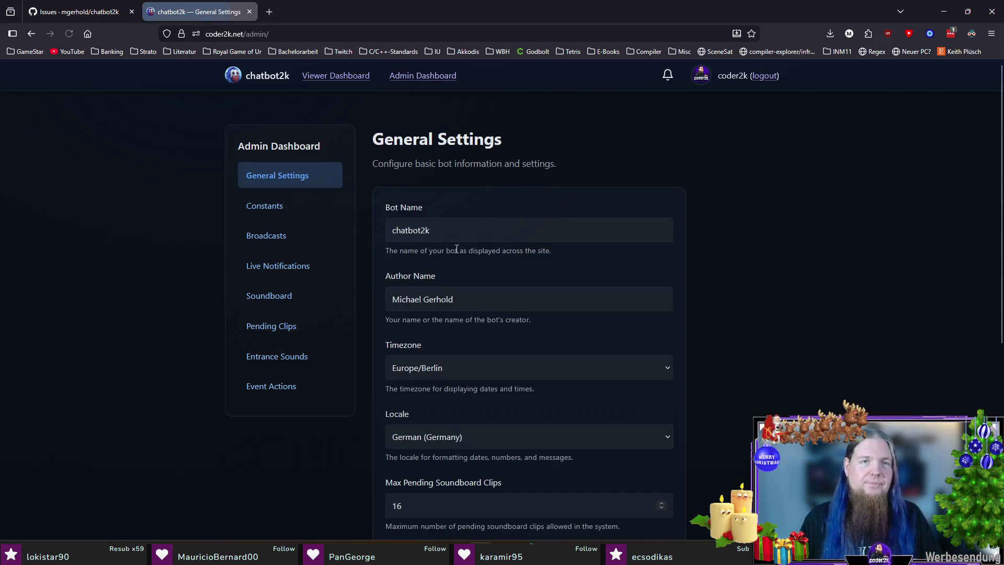
click(289, 327)
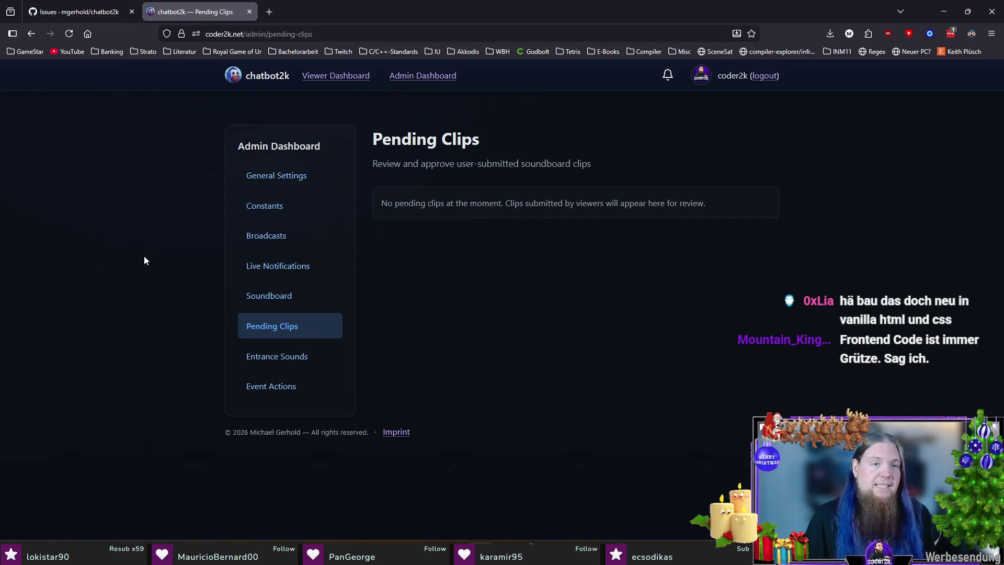
click(283, 276)
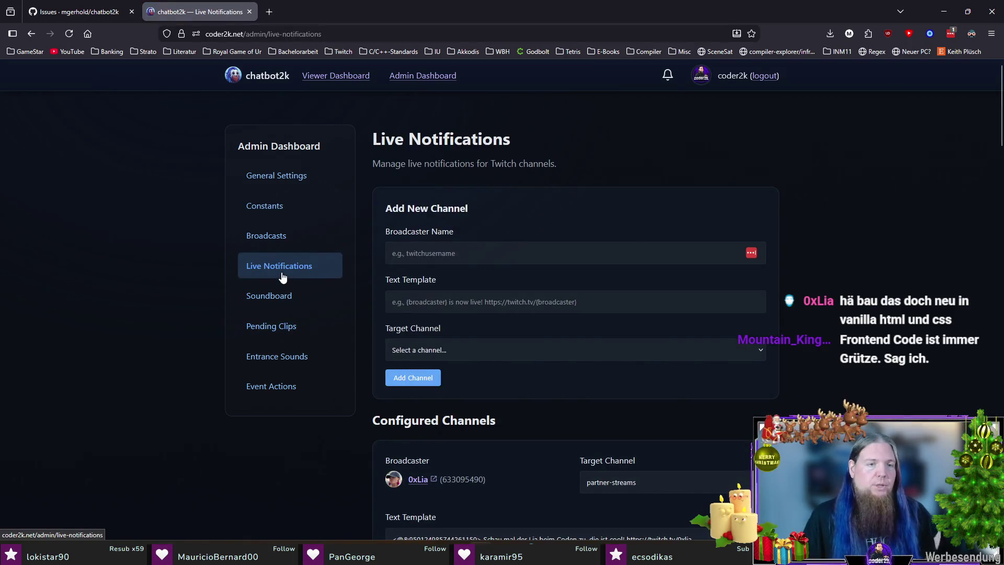
click(286, 364)
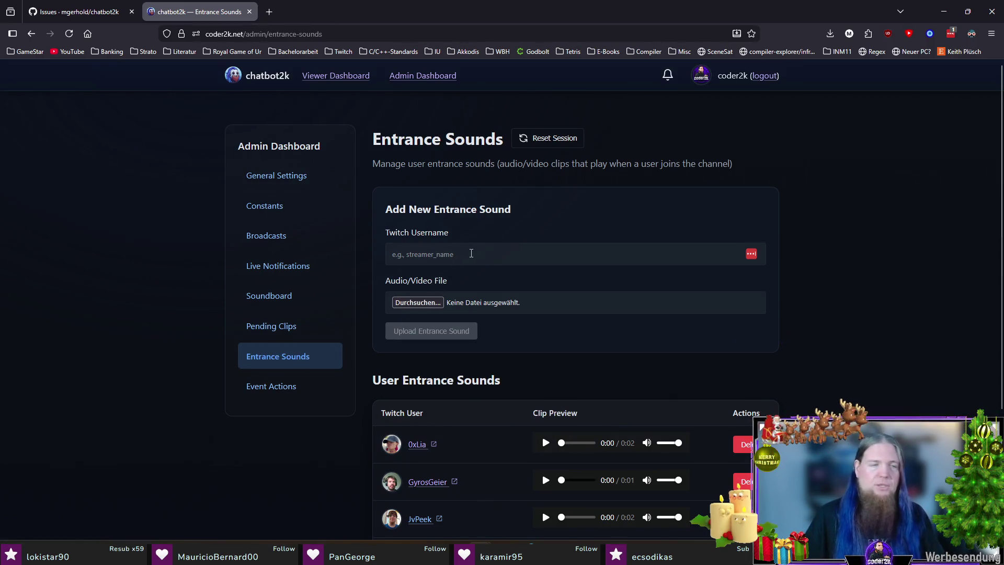
click(472, 253)
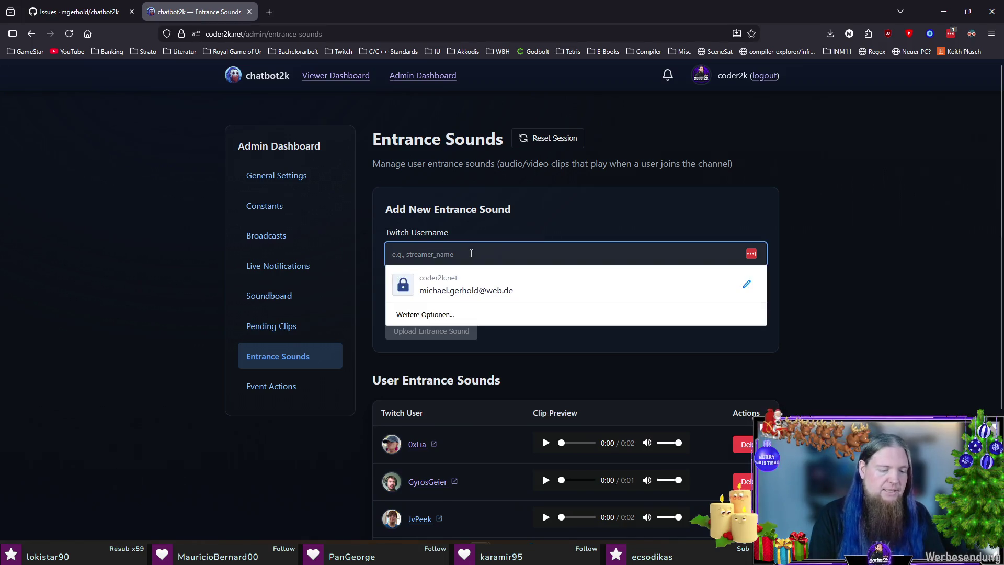
text(Mountain_King_123)
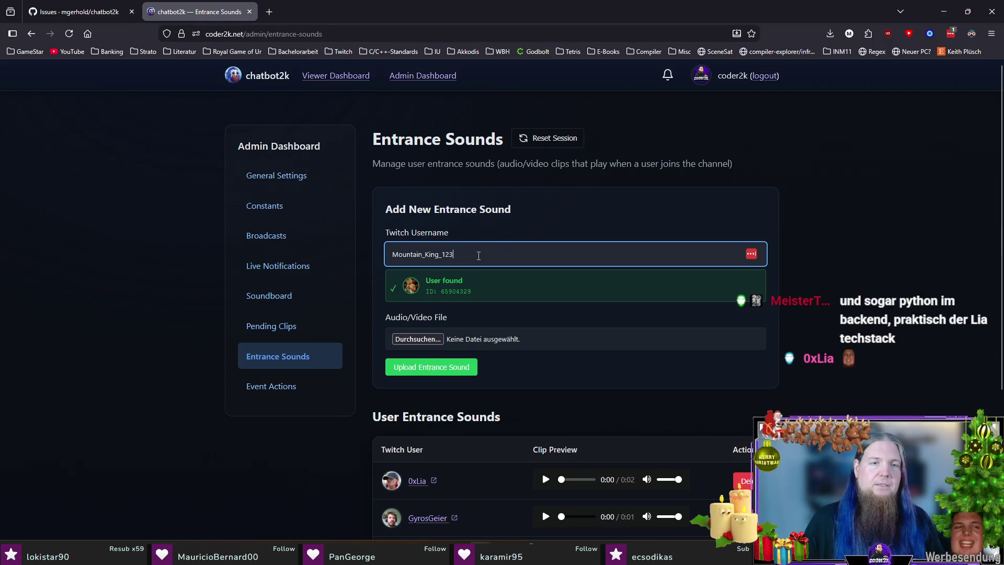
drag(479, 255, 375, 254)
click(966, 272)
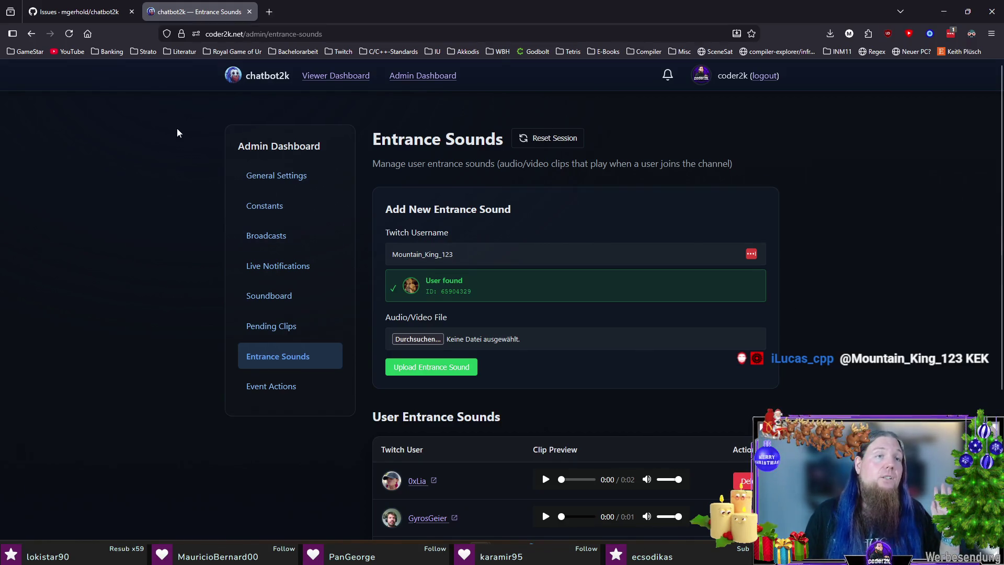
click(274, 355)
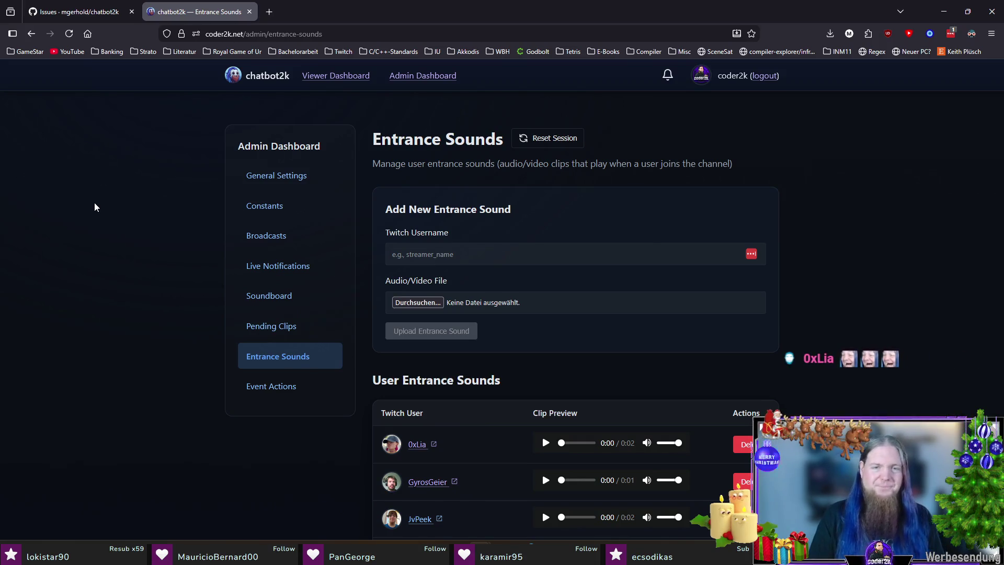
scroll(124, 223, down, 3)
scroll(126, 219, up, 3)
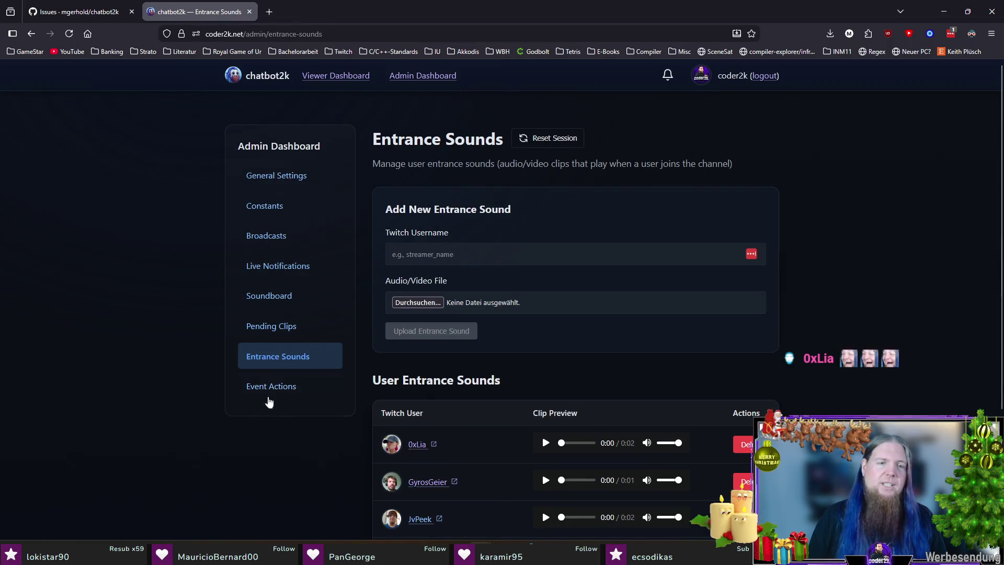
Return to the raid Event Actions page
click(287, 386)
scroll(188, 323, down, 10)
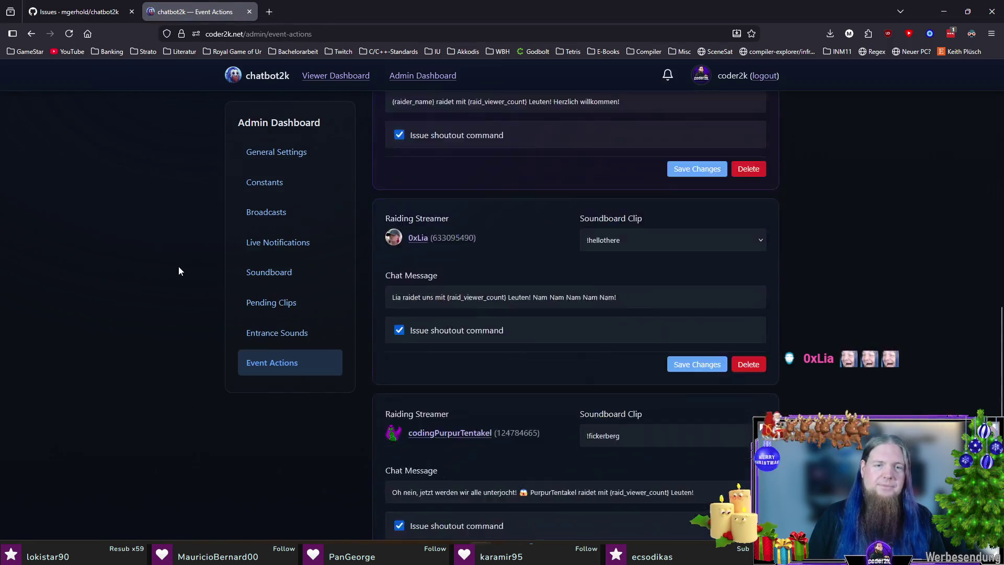
scroll(178, 272, up, 10)
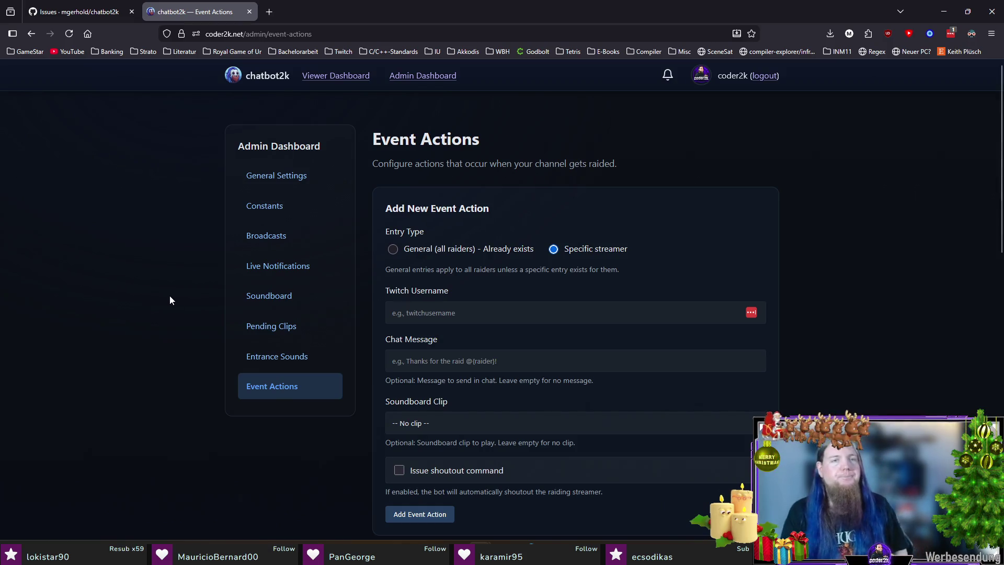
Close the chatbot2k event actions page and return to syntaxdiagramme.tex in TeXstudio
middle_click(200, 11)
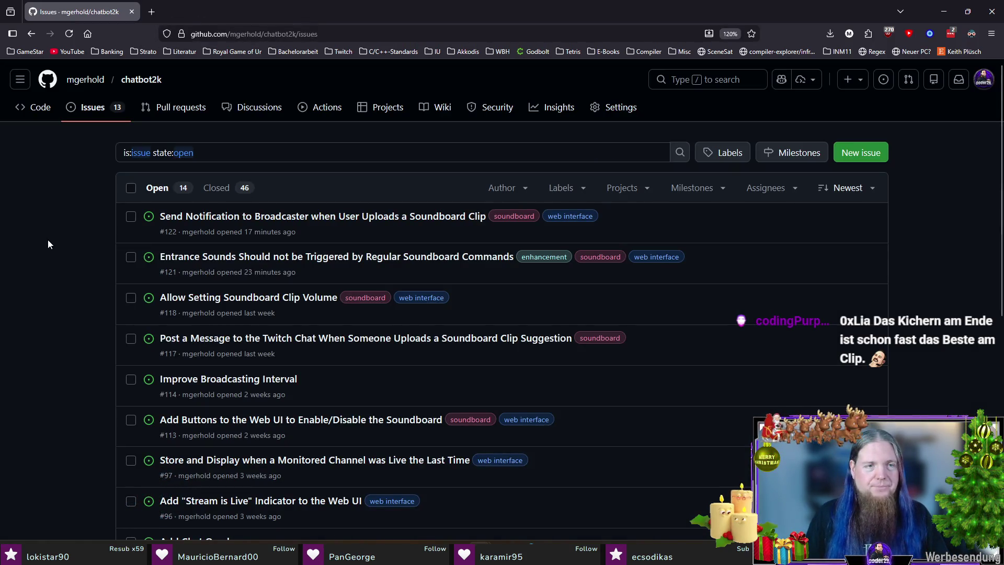
scroll(48, 245, down, 1)
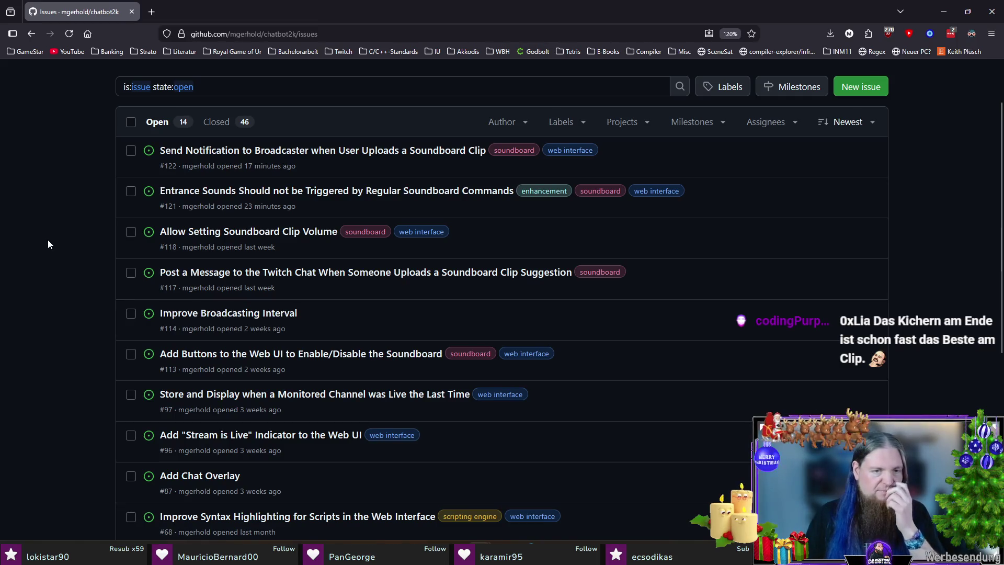
key(alt+Tab)
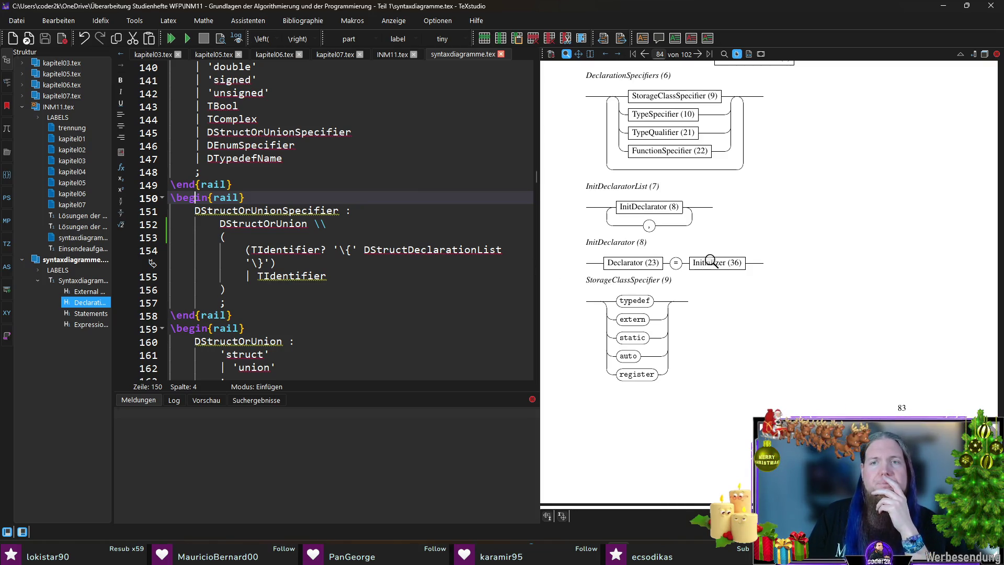
scroll(714, 262, up, 5)
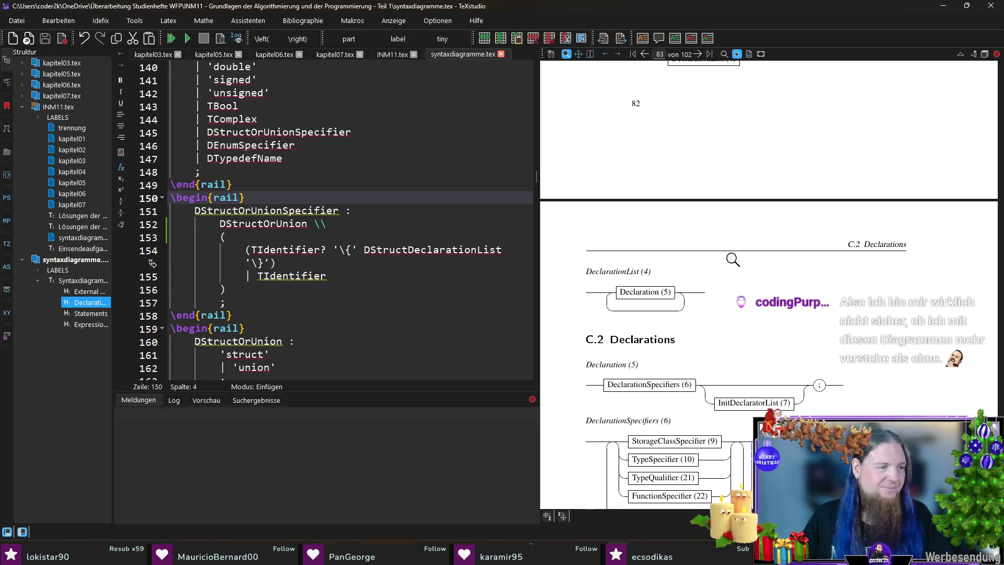
scroll(733, 260, down, 3)
scroll(761, 267, down, 3)
scroll(765, 264, down, 3)
scroll(776, 258, down, 3)
scroll(775, 257, down, 3)
scroll(774, 258, down, 3)
scroll(774, 257, down, 3)
scroll(841, 241, down, 3)
scroll(841, 241, down, 3)
scroll(844, 244, down, 3)
scroll(848, 247, down, 3)
scroll(848, 247, down, 3)
scroll(848, 248, down, 3)
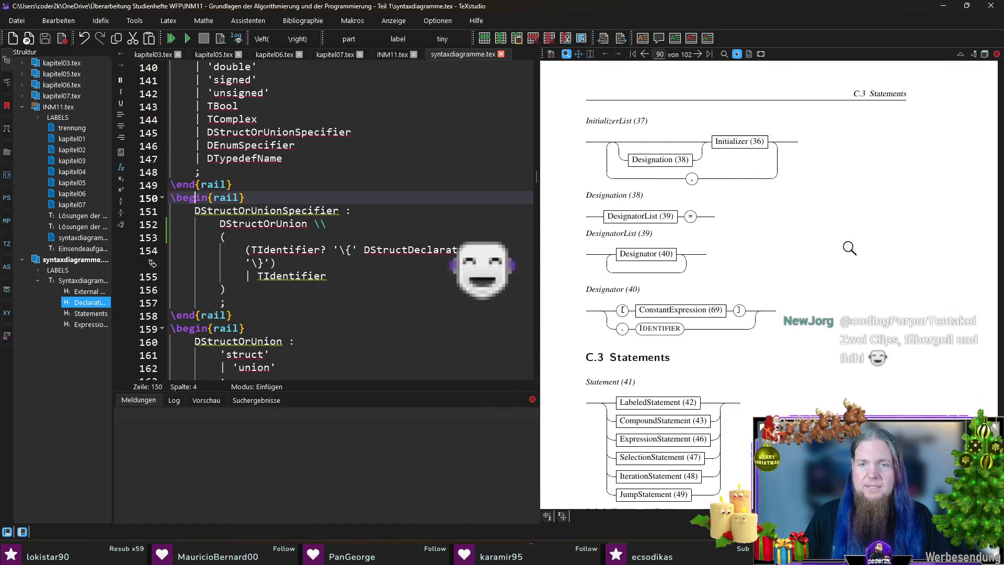
scroll(848, 248, down, 3)
scroll(850, 248, down, 3)
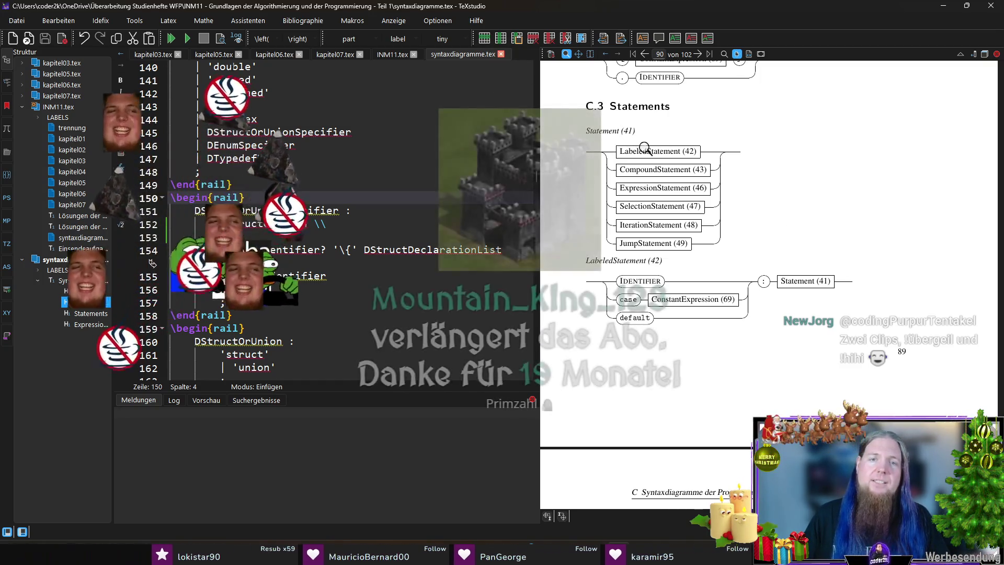
scroll(723, 191, down, 3)
scroll(724, 192, down, 5)
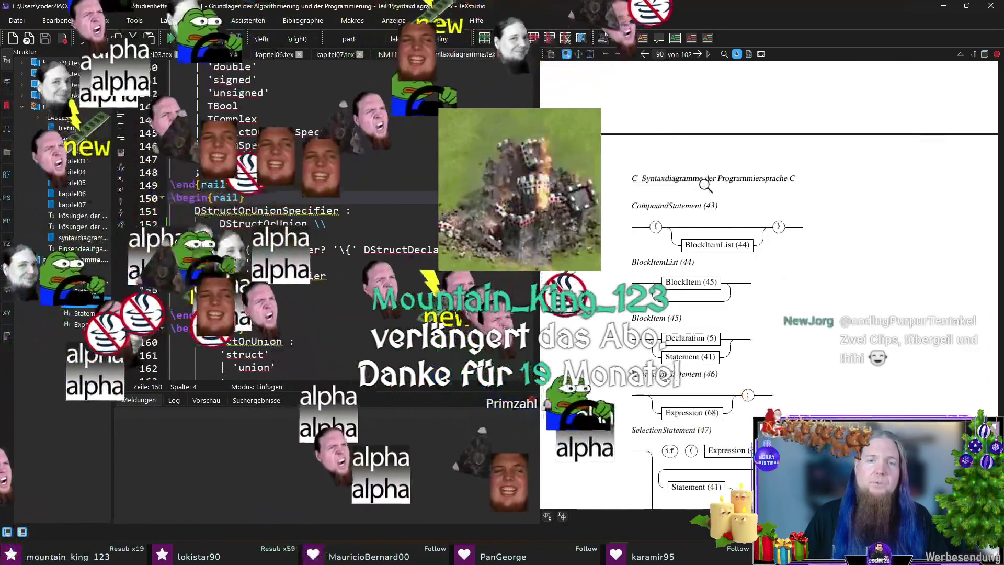
scroll(807, 196, down, 2)
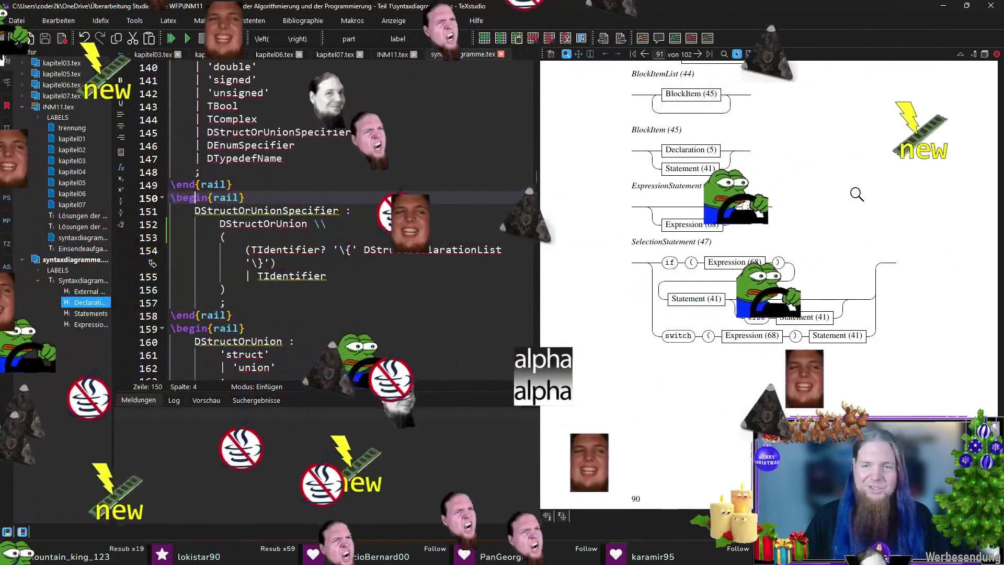
scroll(855, 194, down, 1)
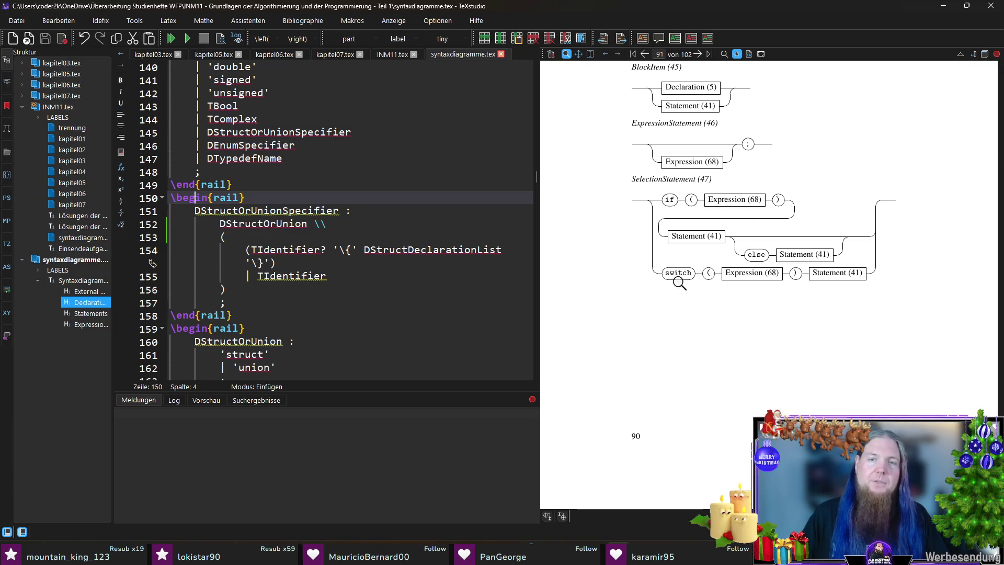
scroll(793, 388, down, 3)
scroll(789, 358, down, 3)
scroll(814, 291, down, 1)
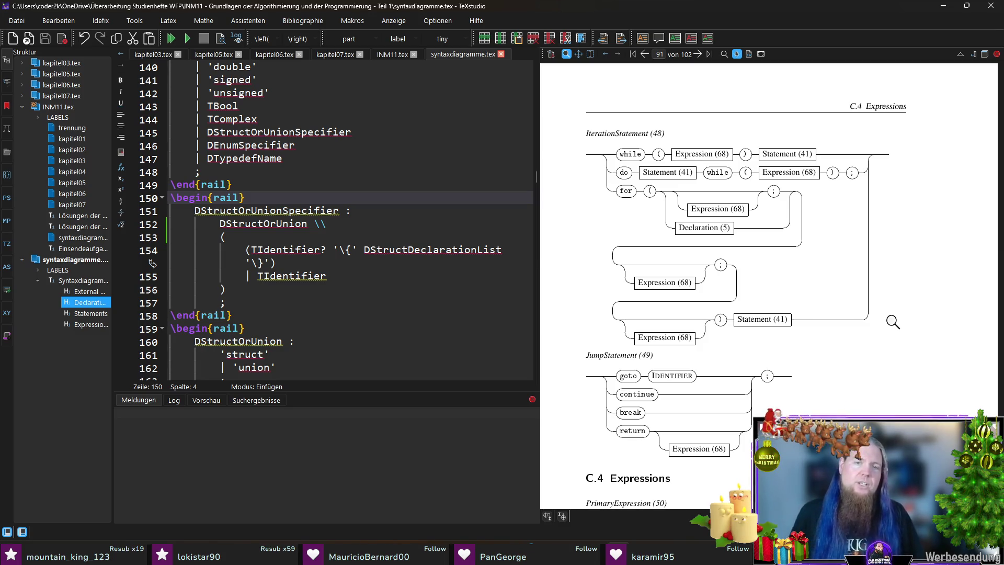
scroll(877, 336, up, 1)
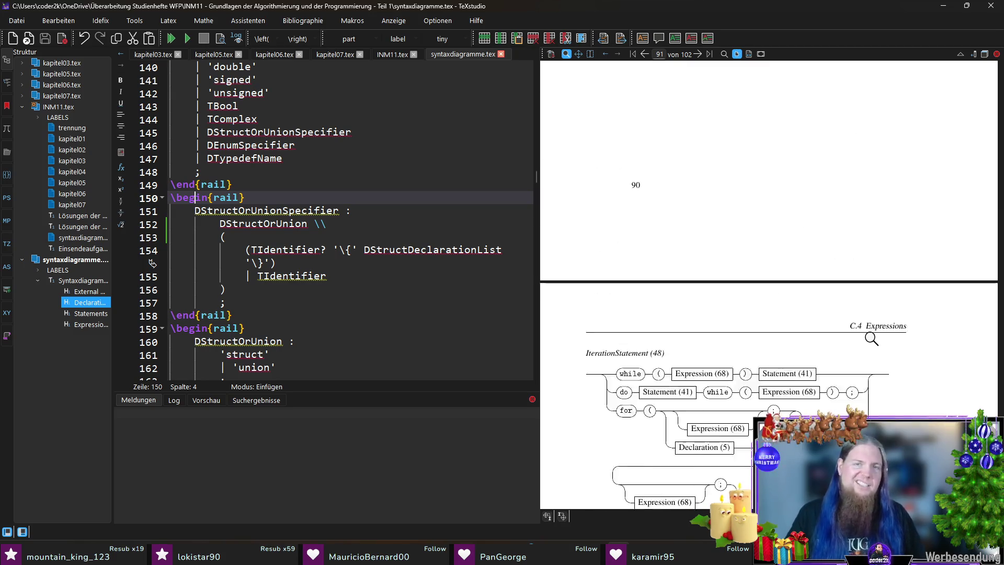
scroll(876, 335, up, 3)
scroll(874, 333, up, 2)
scroll(871, 329, up, 2)
scroll(871, 330, up, 1)
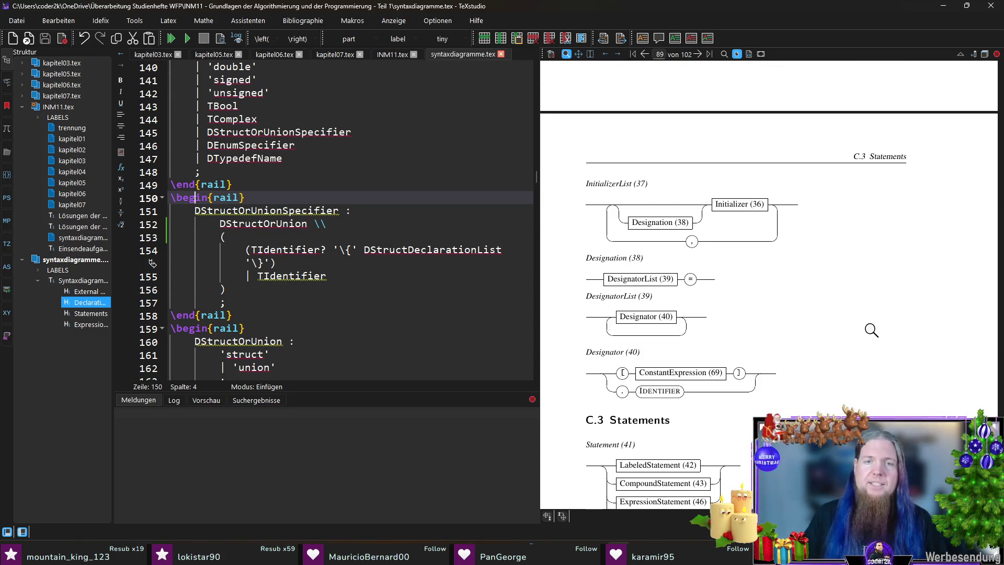
scroll(871, 330, up, 3)
scroll(871, 328, up, 3)
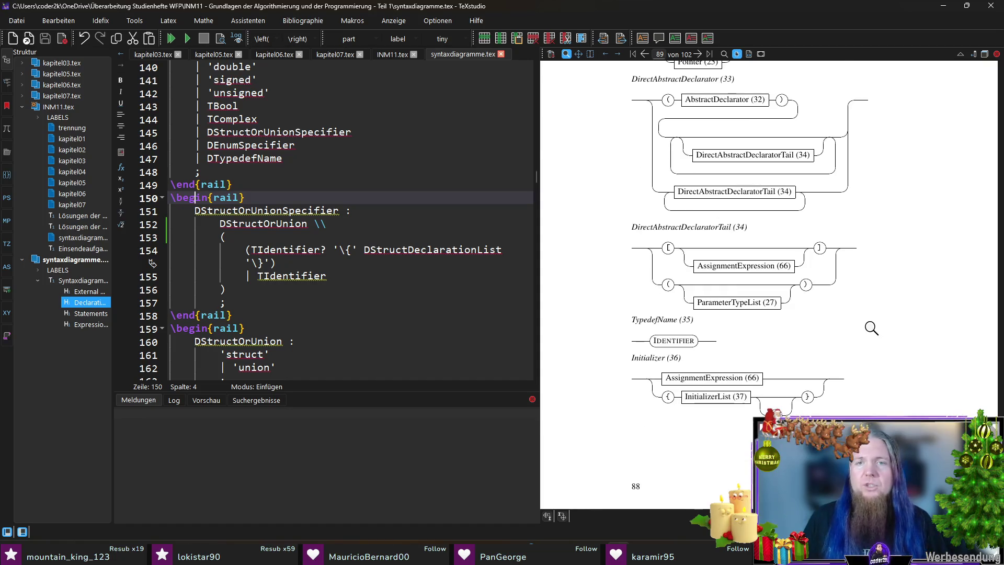
scroll(757, 280, up, 3)
scroll(785, 281, up, 1)
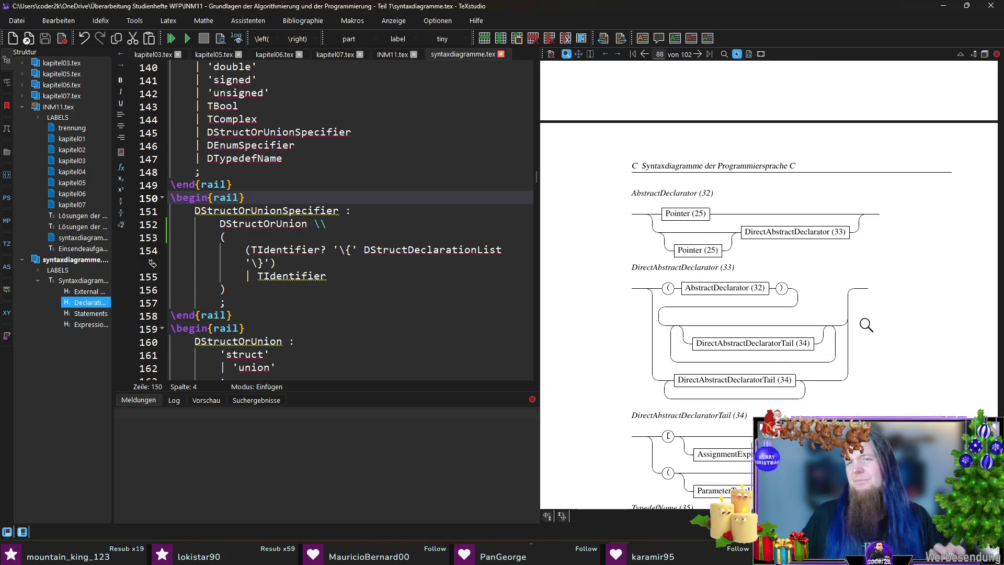
scroll(882, 321, up, 2)
scroll(886, 309, up, 1)
scroll(892, 299, up, 1)
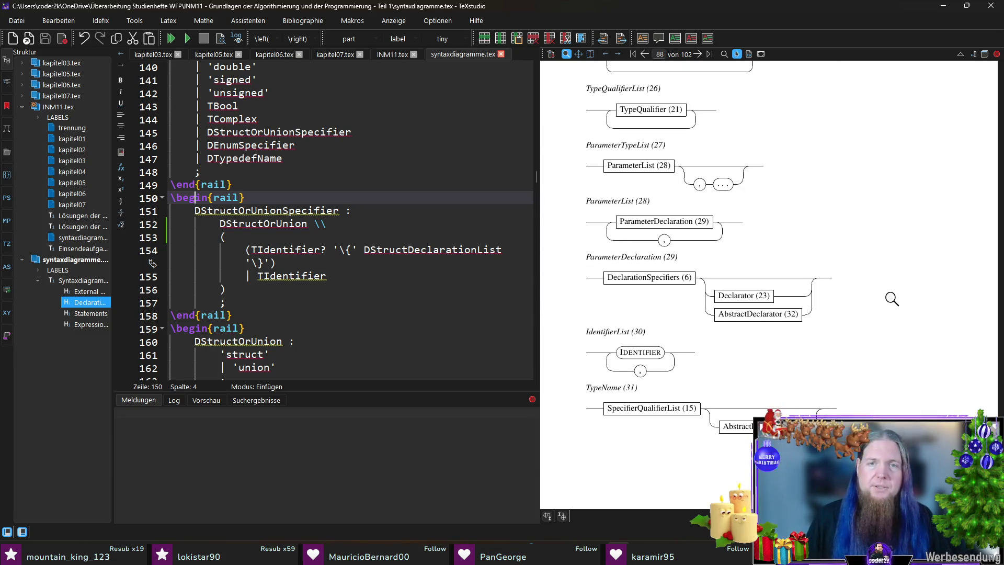
scroll(879, 318, up, 1)
scroll(877, 321, up, 1)
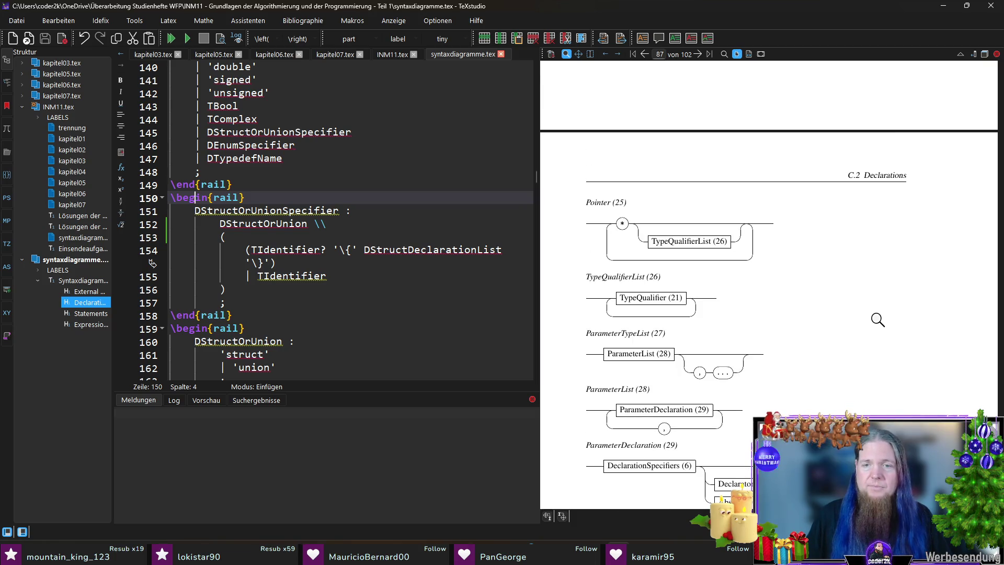
scroll(877, 320, up, 1)
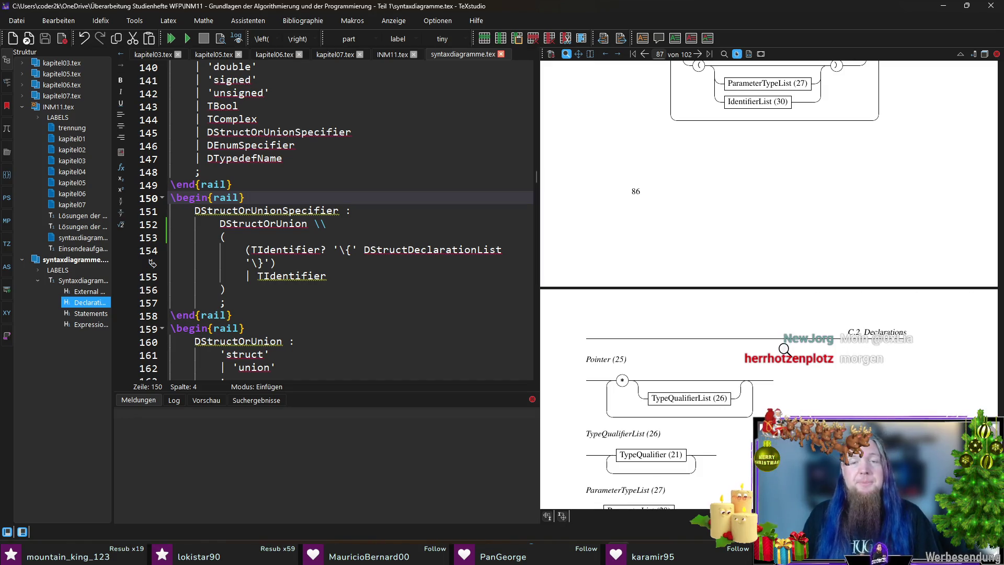
scroll(784, 349, up, 3)
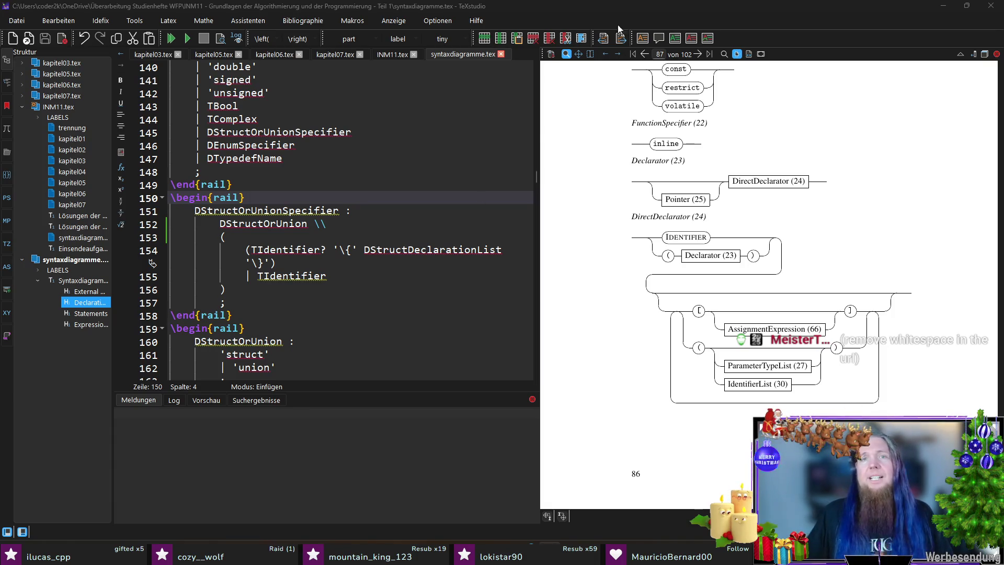
scroll(630, 203, up, 5)
scroll(643, 212, up, 5)
scroll(680, 226, up, 5)
scroll(680, 226, up, 5)
scroll(679, 225, up, 5)
scroll(842, 244, up, 5)
scroll(843, 243, up, 3)
scroll(843, 243, down, 3)
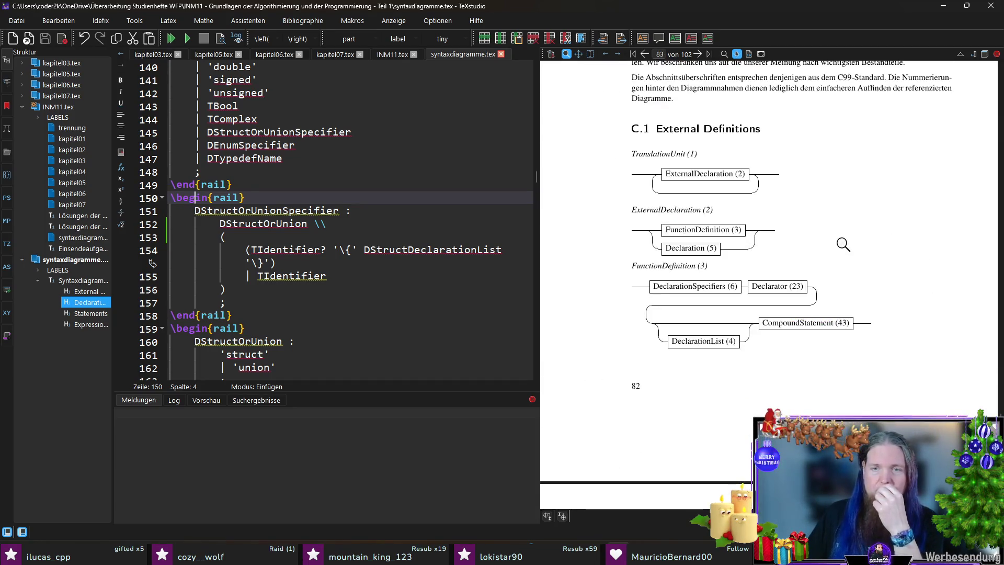
scroll(731, 213, down, 1)
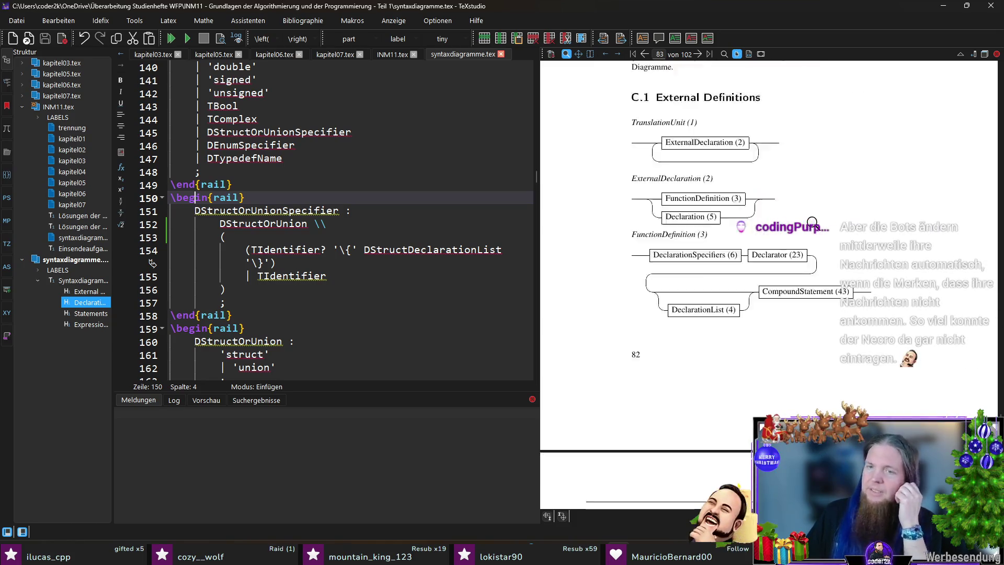
scroll(731, 214, down, 4)
scroll(730, 213, down, 3)
scroll(742, 219, down, 3)
scroll(757, 229, down, 2)
scroll(773, 234, down, 4)
scroll(773, 232, down, 4)
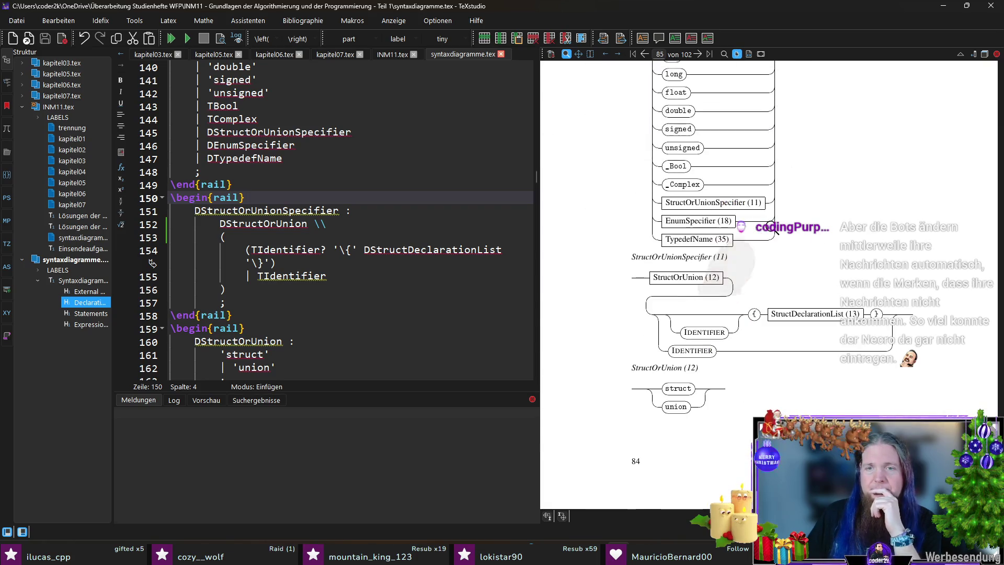
scroll(775, 230, down, 1)
scroll(716, 252, down, 4)
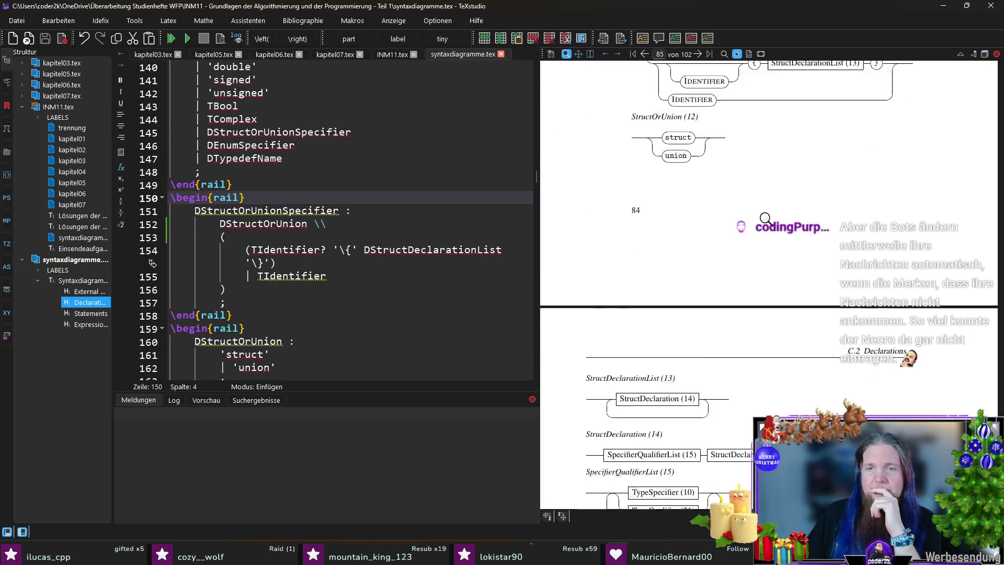
scroll(769, 213, down, 4)
scroll(566, 139, up, 3)
scroll(639, 239, up, 3)
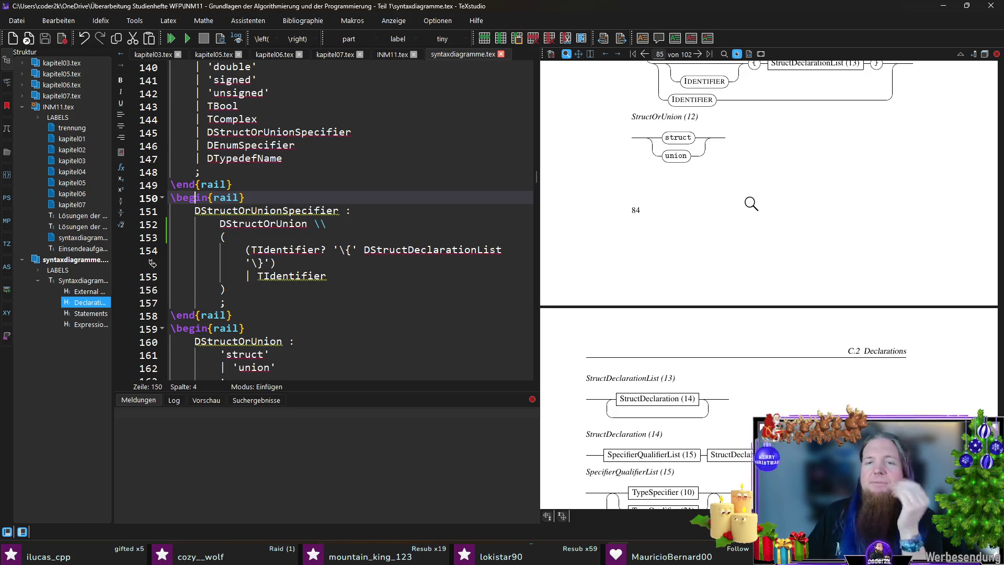
scroll(751, 202, down, 2)
scroll(785, 217, down, 2)
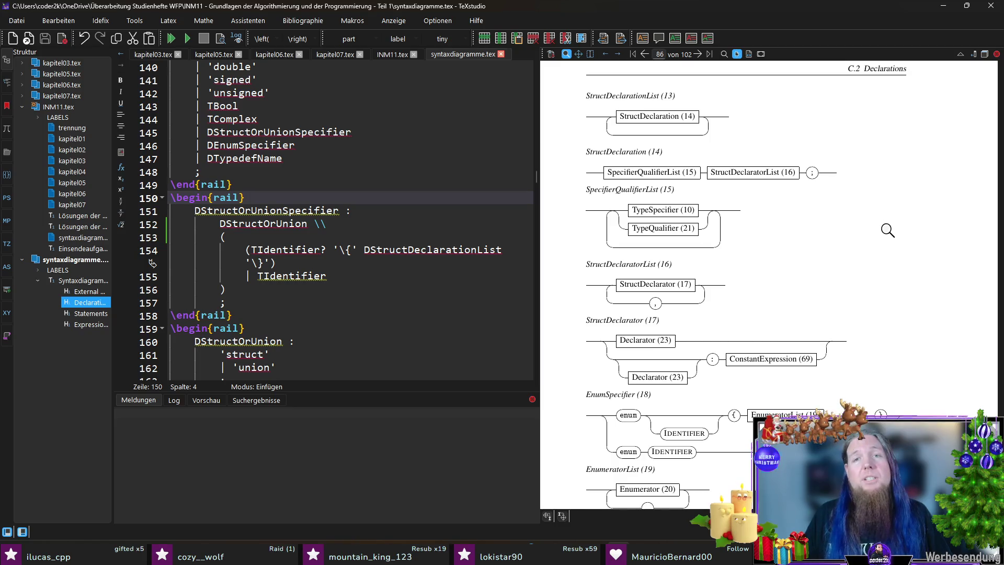
scroll(888, 230, down, 1)
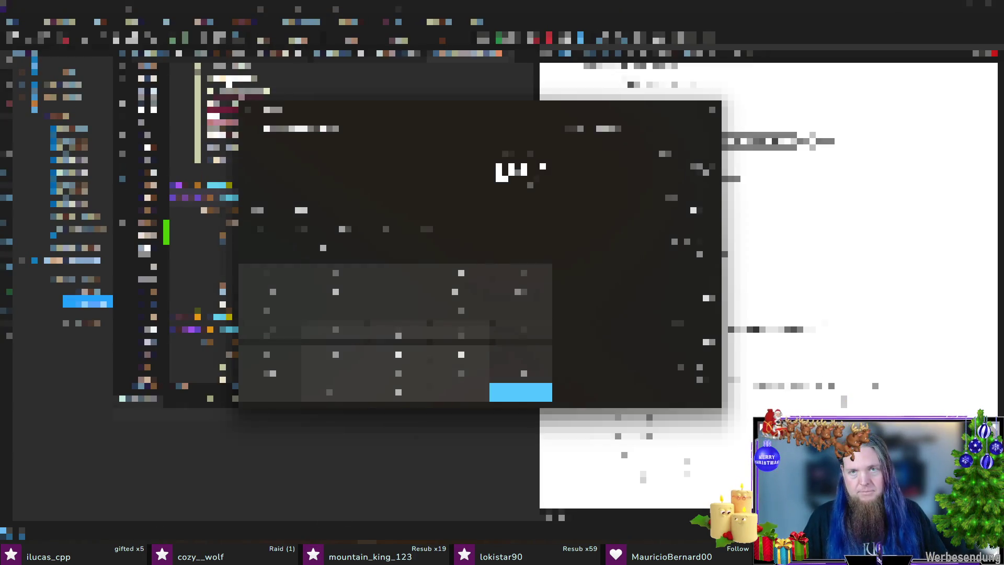
click(710, 109)
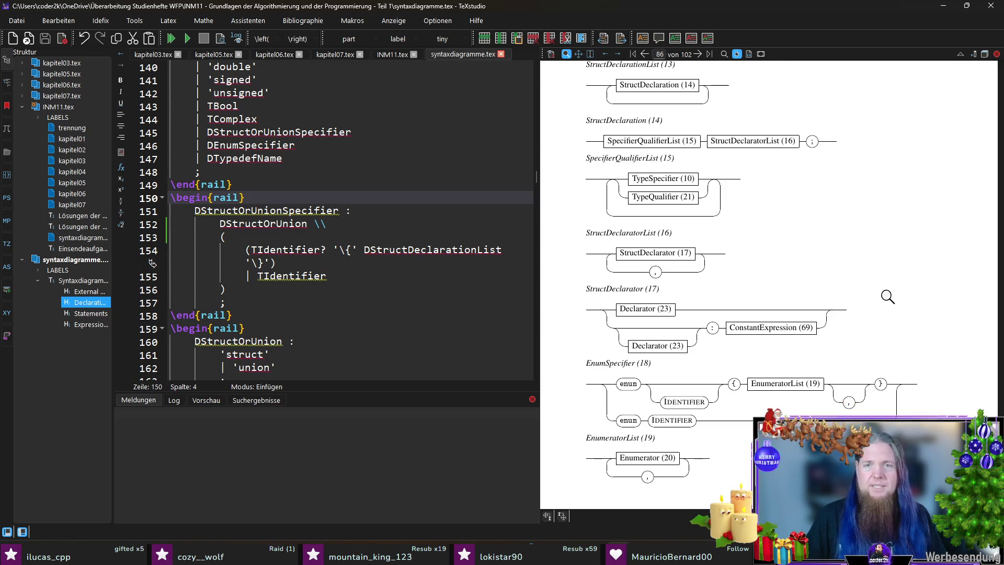
scroll(873, 228, down, 1)
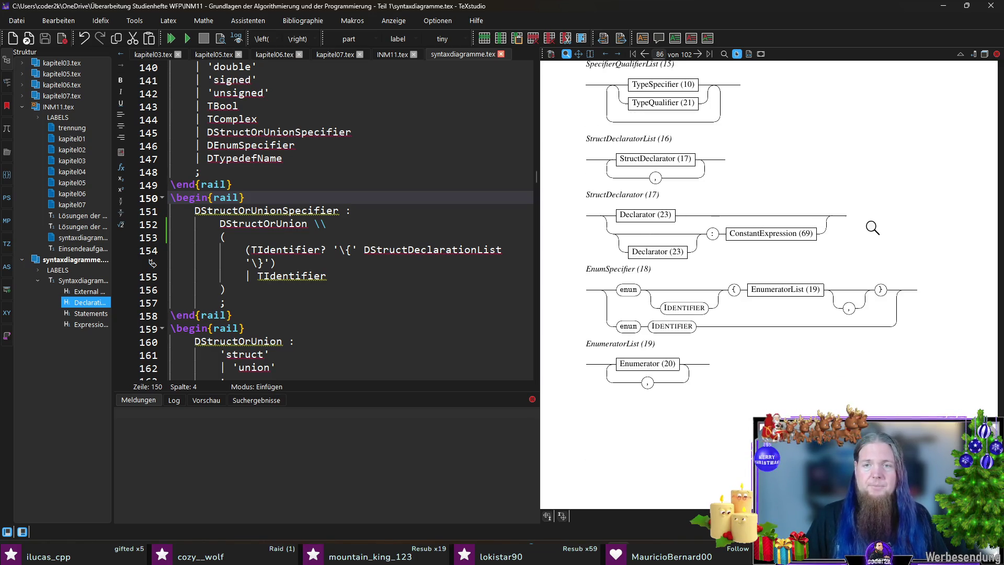
scroll(903, 236, down, 1)
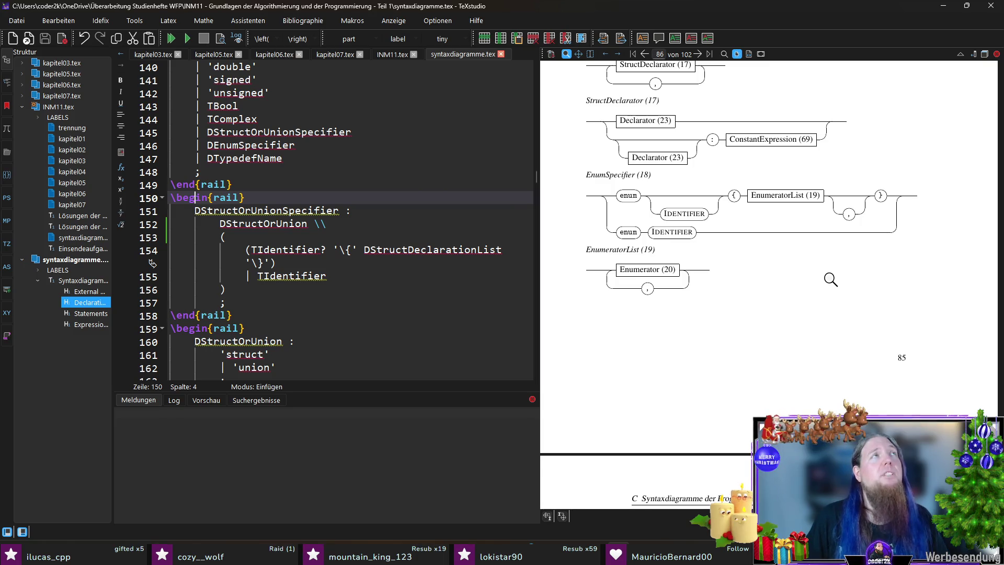
scroll(830, 282, down, 2)
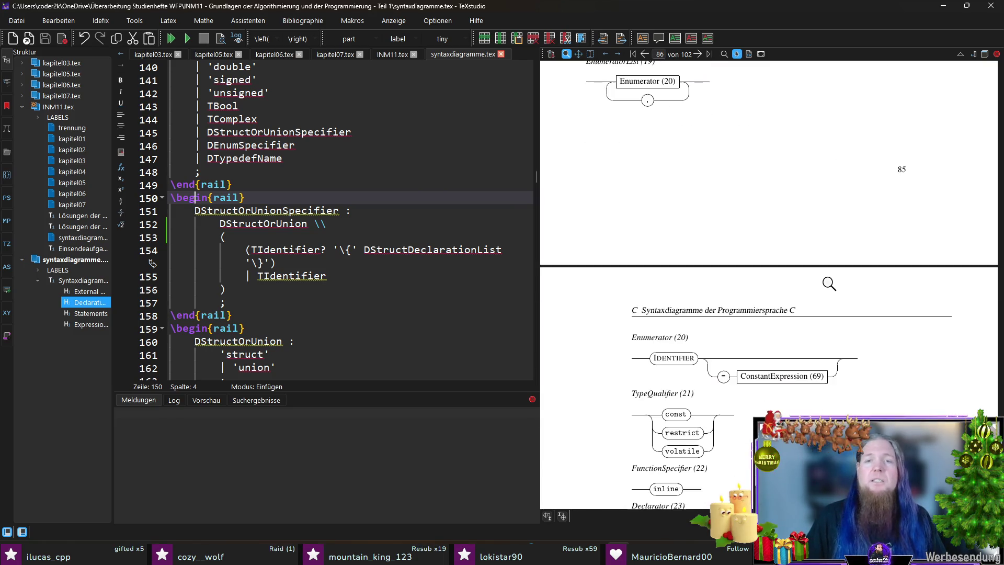
scroll(832, 277, down, 2)
scroll(833, 287, down, 2)
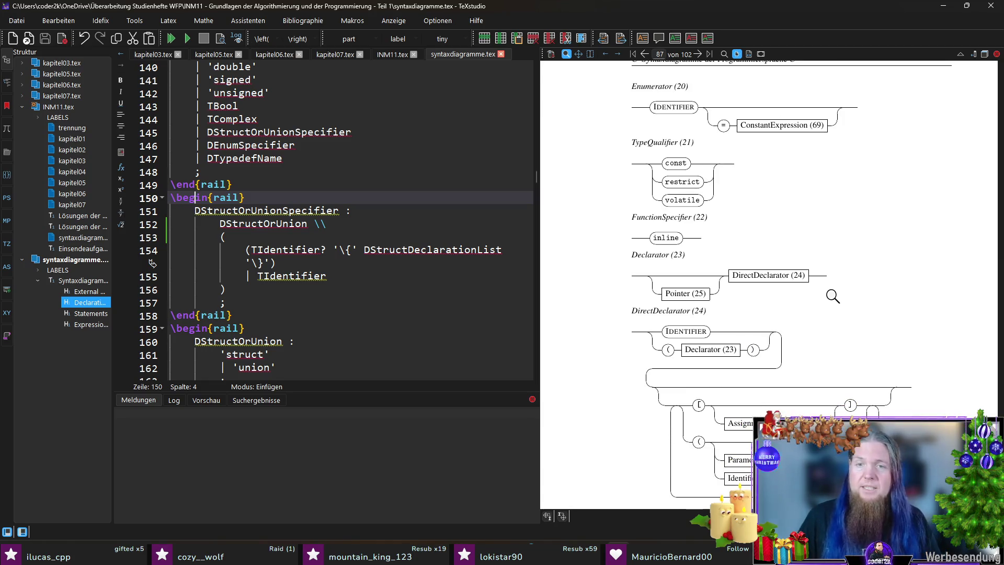
scroll(833, 294, down, 1)
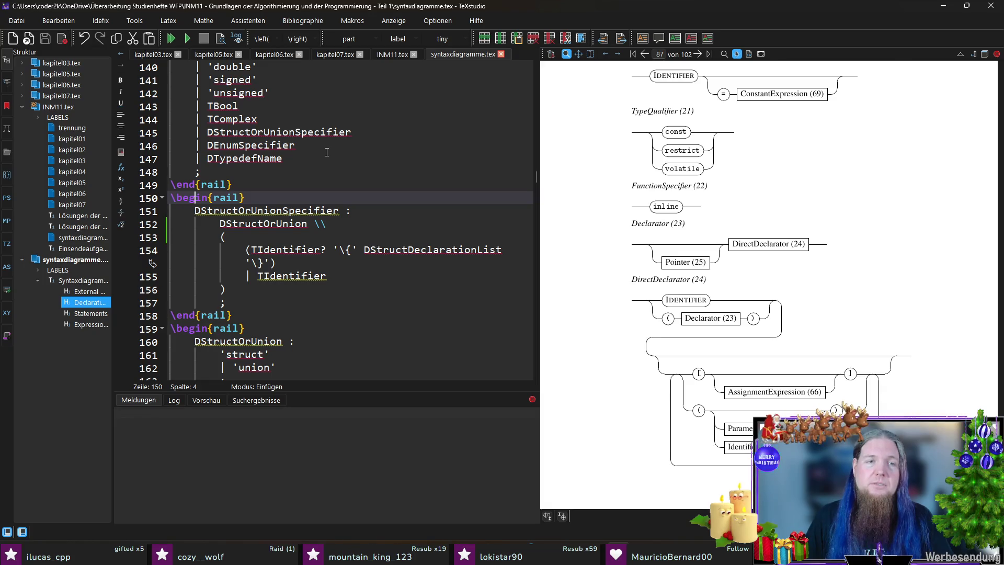
Switch to the INM11.tex document with its railalias definitions
click(386, 53)
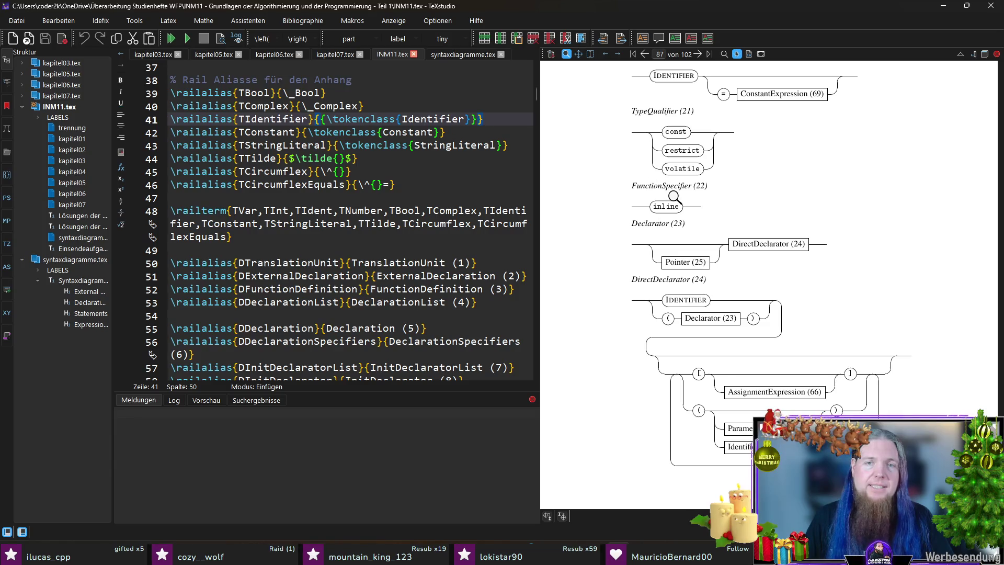
Search syntaxdiagramme.tex for the DFunctionSpecifier occurrences
click(468, 173)
key(ctrl+f)
text(DFunctionSpecifier)
scroll(407, 220, down, 3)
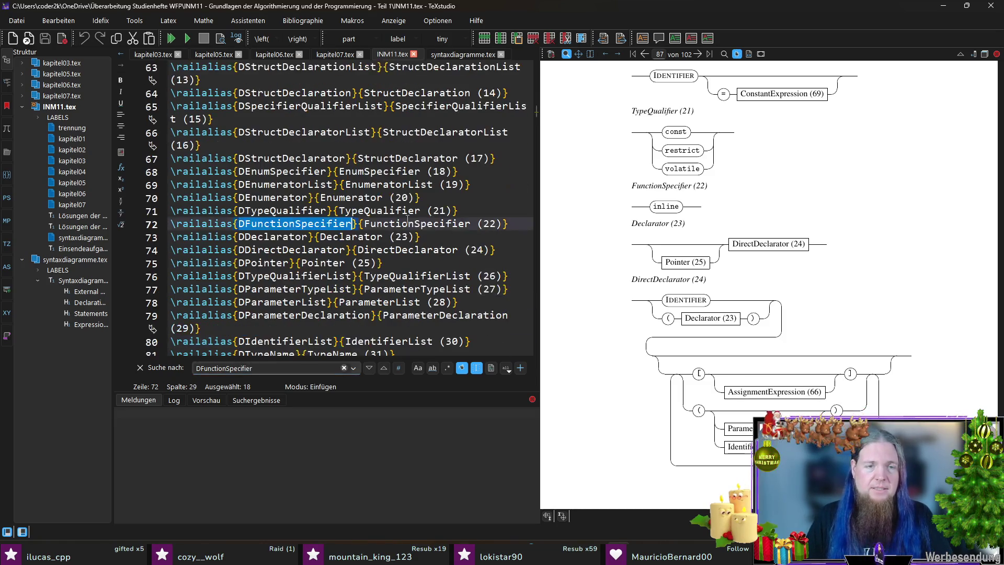
key(ctrl+a)
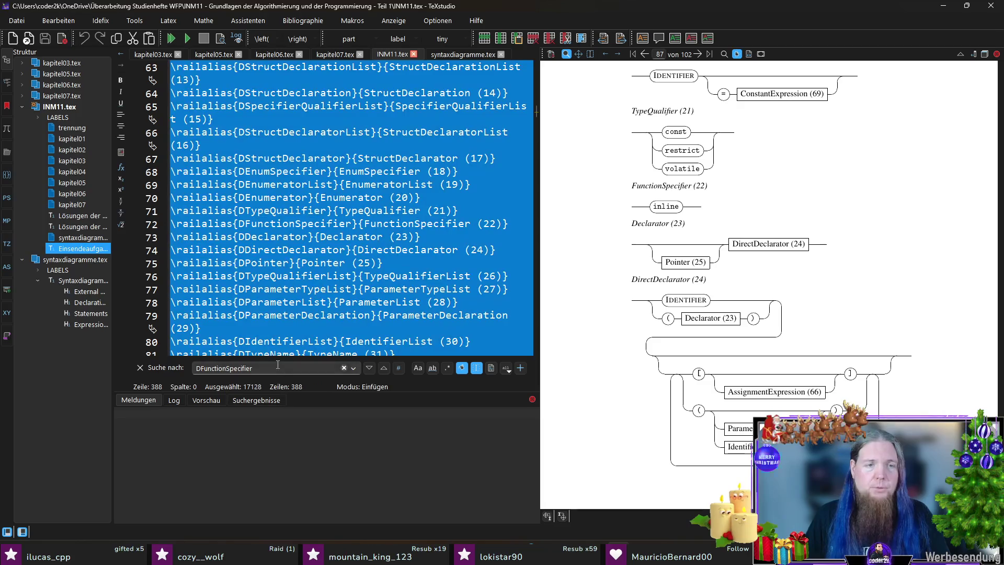
click(440, 291)
click(454, 53)
key(ctrl+f)
key(Return)
key(Return)
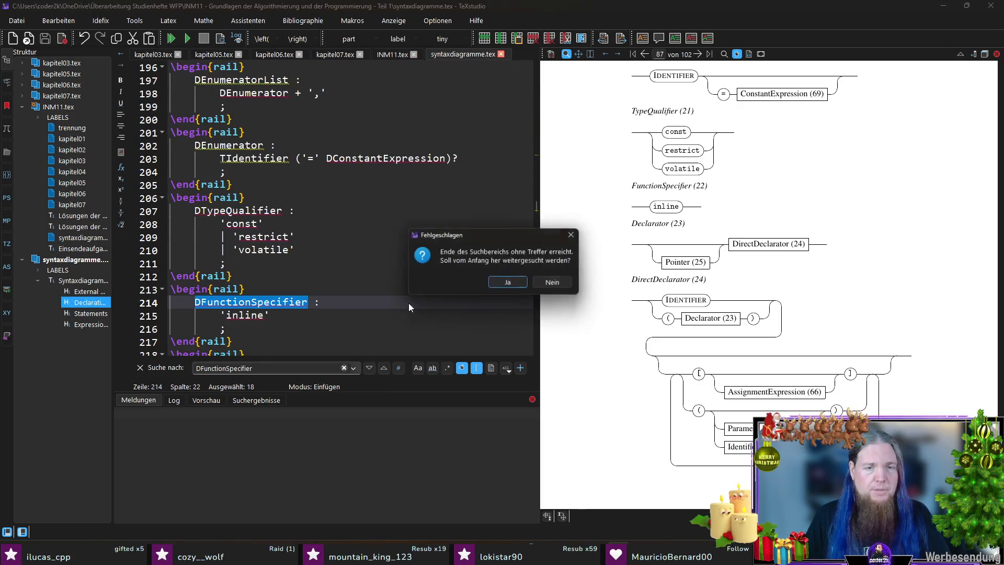
key(Return)
scroll(409, 303, up, 1)
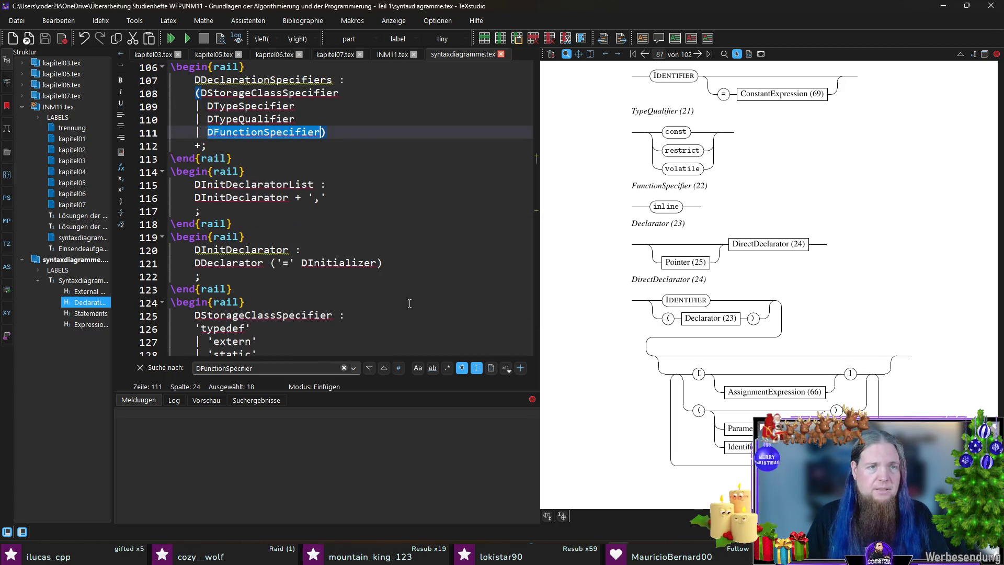
key(Return)
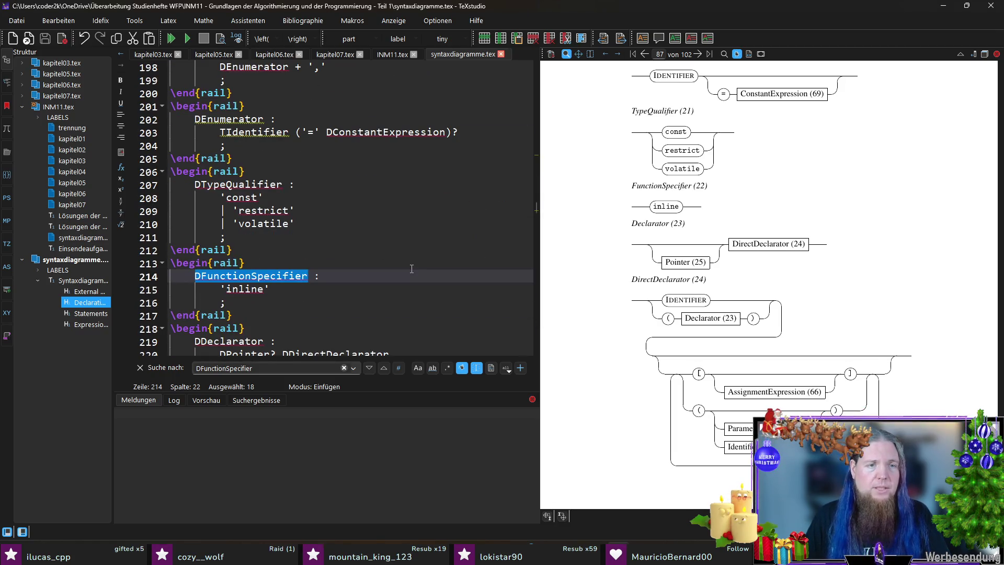
Replace the DFunctionSpecifier use on line 111 with the literal 'inline' keyword
drag(273, 289, 221, 290)
key(ctrl+c)
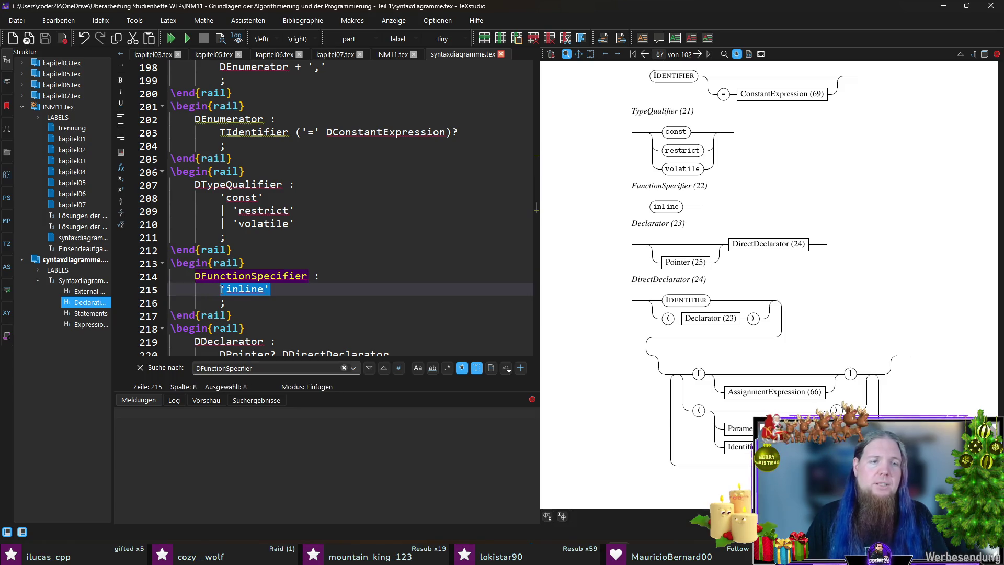
key(ctrl+m)
key(Return)
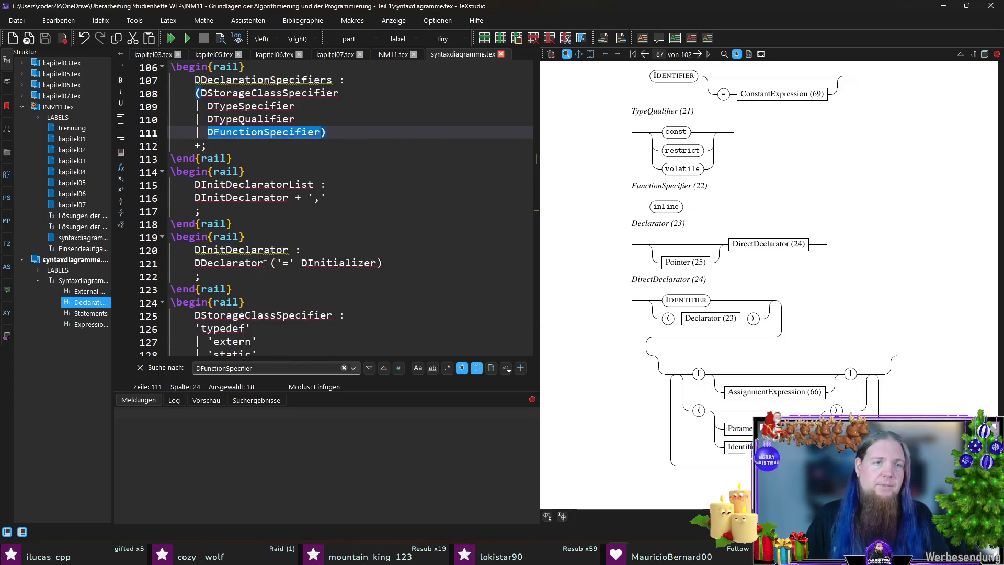
key(End)
key(ctrl+shift+Left)
key(ctrl+v)
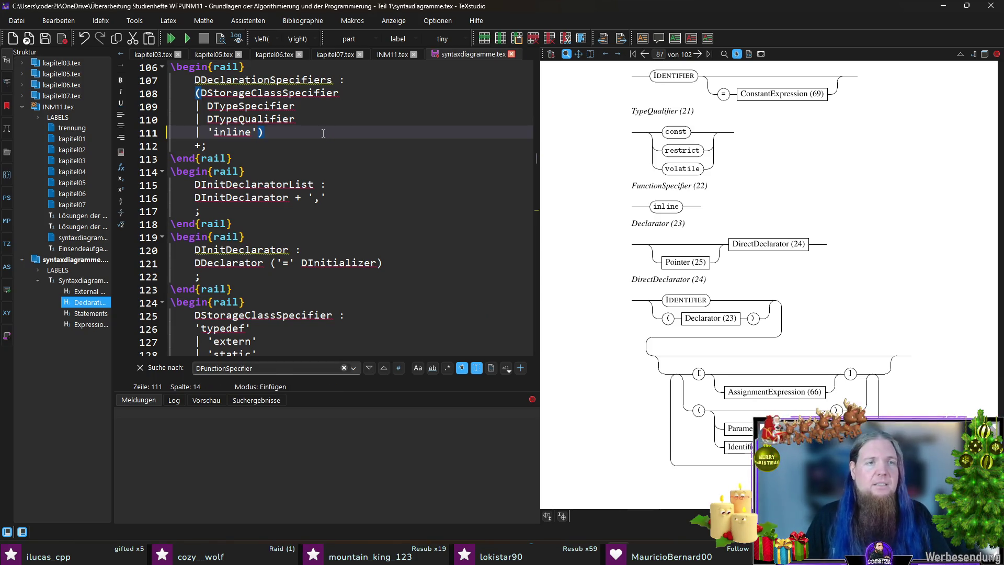
Delete the now-unused DFunctionSpecifier rail block and return to INM11.tex
key(ctrl+m)
click(247, 315)
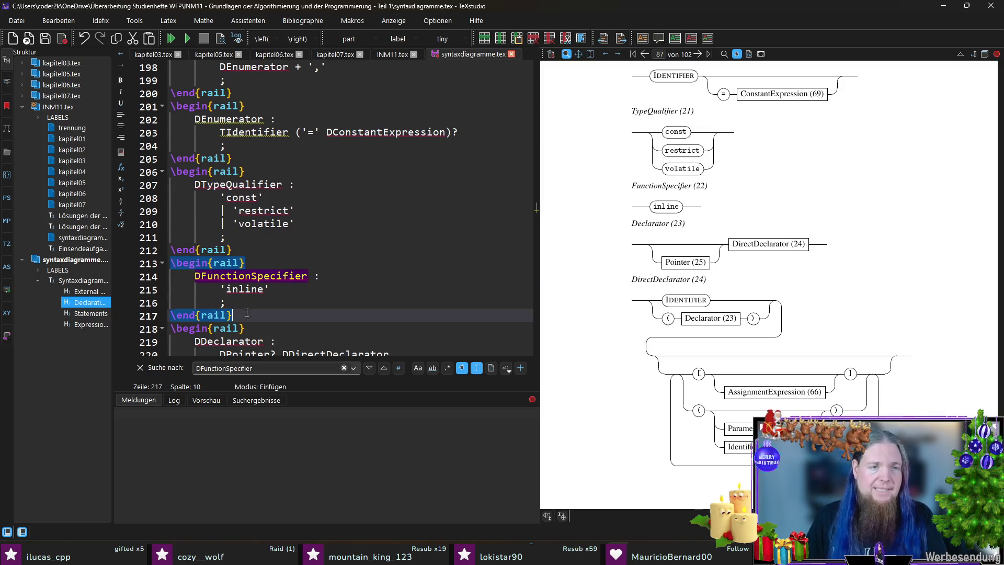
key(shift+Up)
key(shift+Up)
key(shift+Up)
key(shift+Up)
key(shift+Up)
key(Delete)
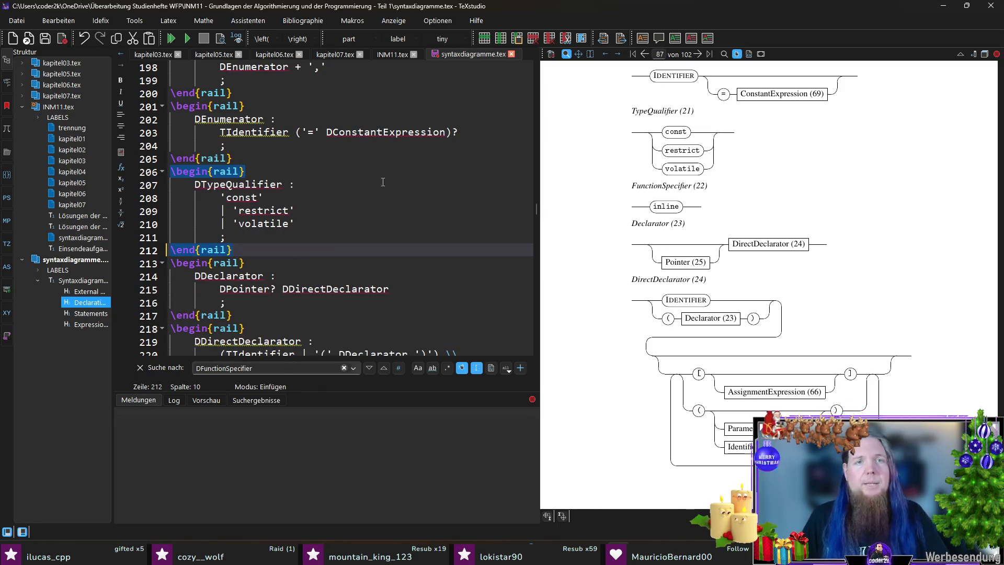
click(392, 55)
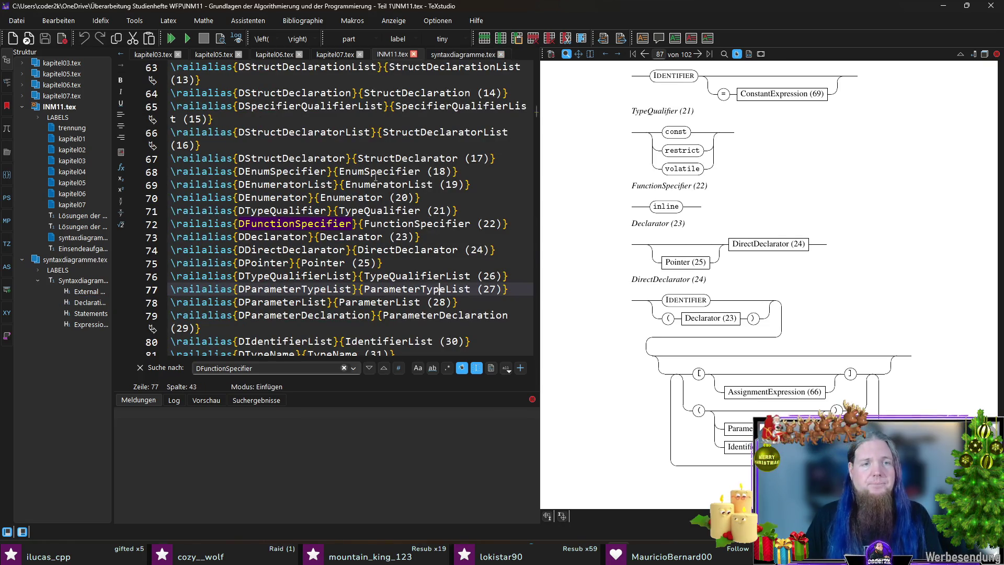
Inspect the DFunctionSpecifier railalias line in INM11.tex, copy the alias block, then head for a terminal
drag(512, 225, 167, 225)
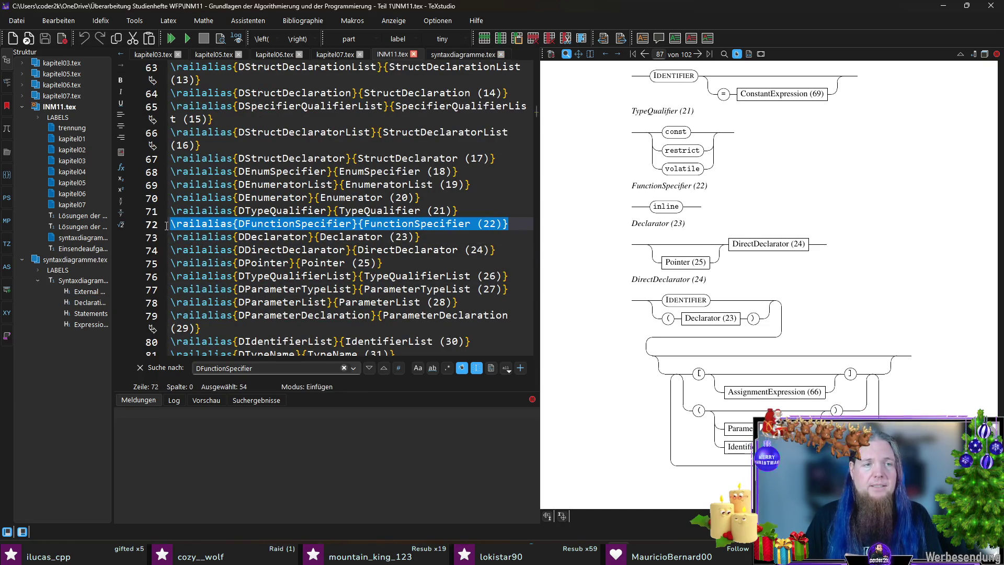
click(528, 224)
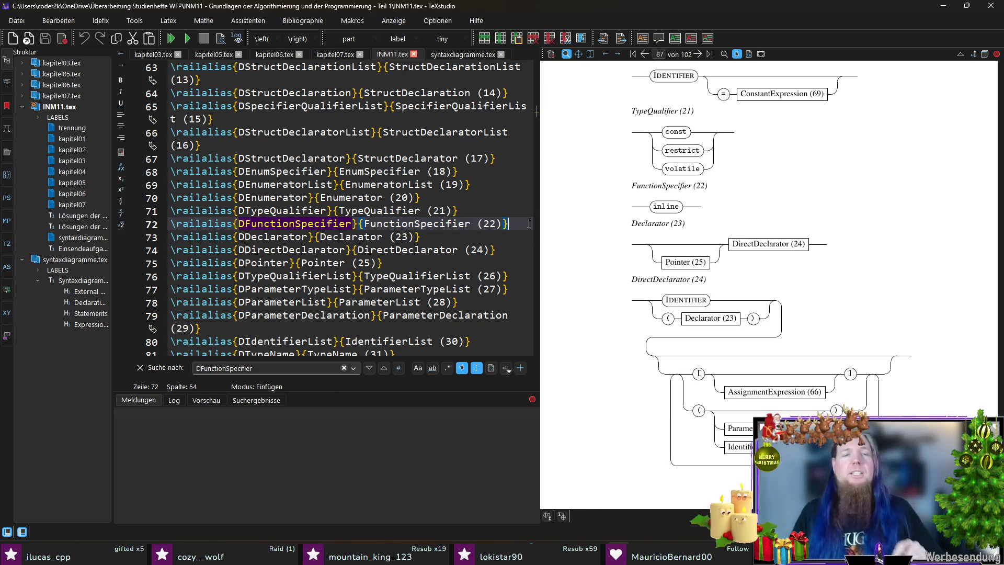
scroll(476, 207, down, 3)
scroll(476, 207, down, 5)
scroll(475, 206, down, 3)
scroll(476, 206, down, 3)
scroll(478, 207, down, 4)
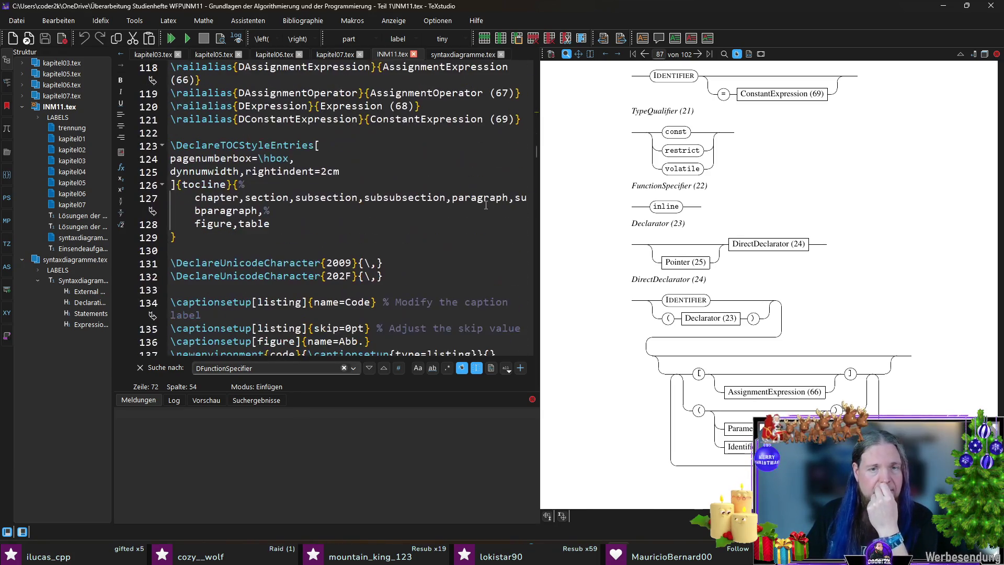
scroll(416, 189, up, 1)
mouse_move(527, 198)
mouse_down()
mouse_move(391, 185)
mouse_move(284, 236)
mouse_move(166, 171)
mouse_up()
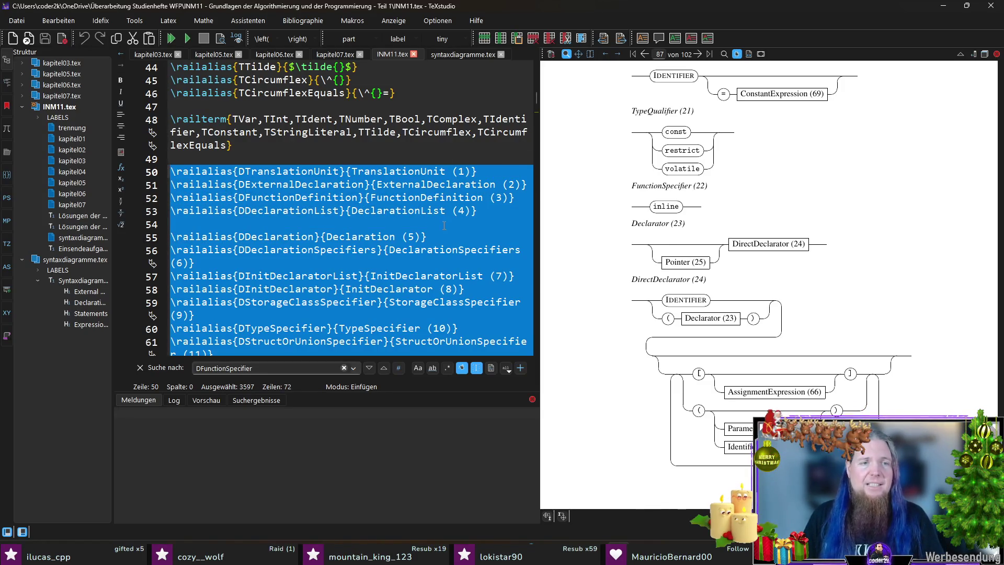
scroll(482, 242, down, 2)
scroll(476, 231, down, 6)
scroll(471, 220, down, 6)
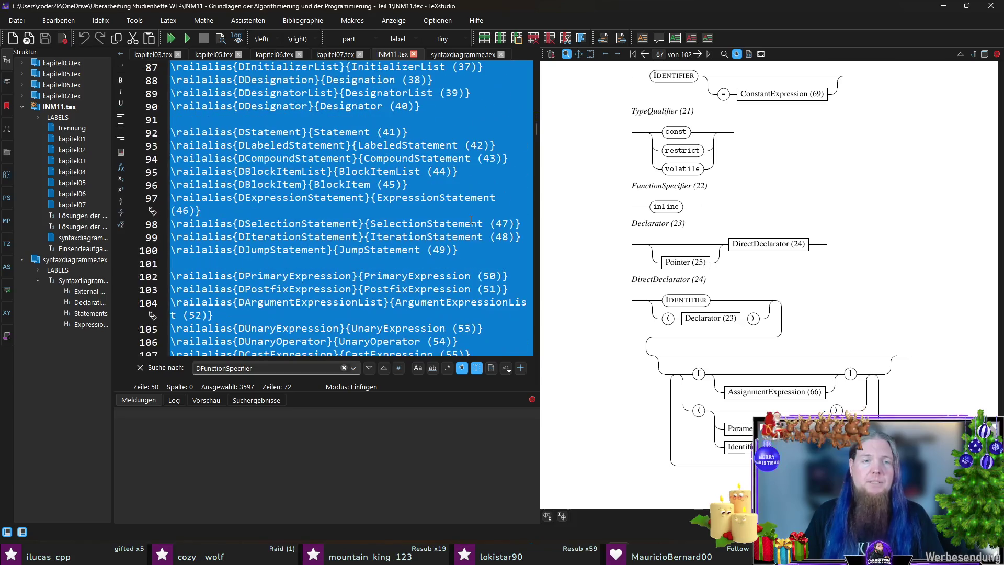
click(473, 172)
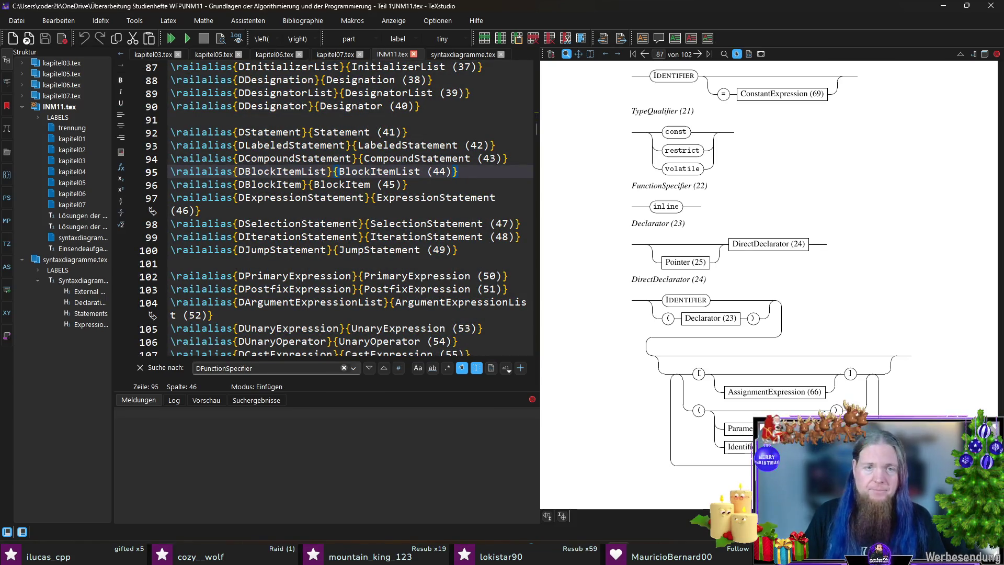
scroll(386, 230, down, 5)
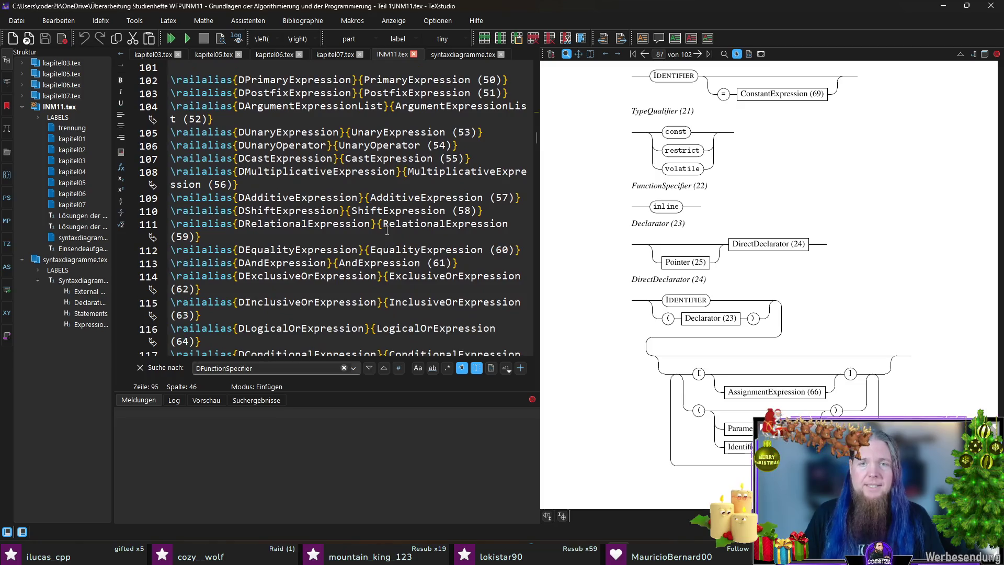
scroll(386, 230, down, 3)
scroll(389, 244, up, 5)
scroll(393, 259, up, 5)
scroll(398, 276, up, 3)
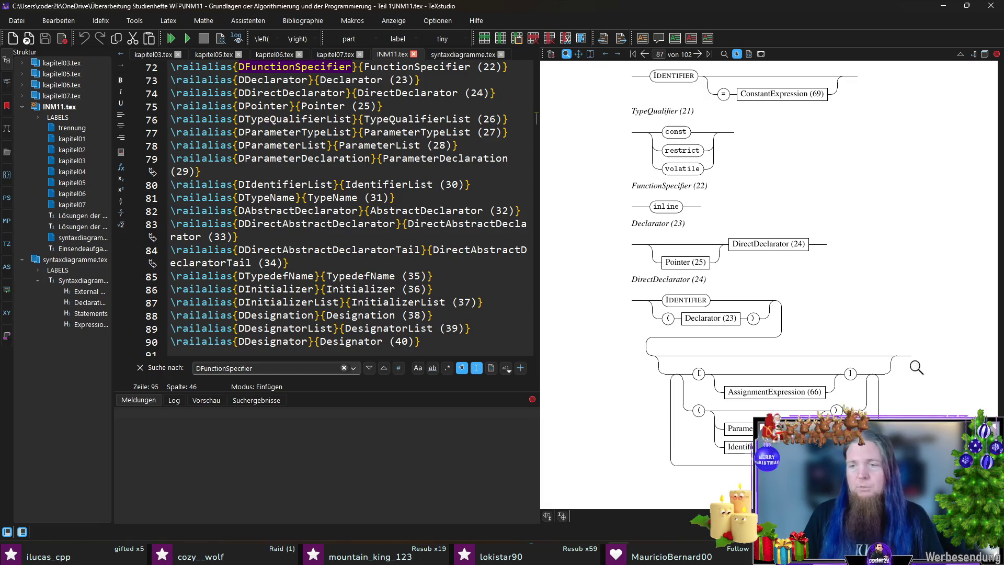
key(alt+Tab)
key(alt+Tab)
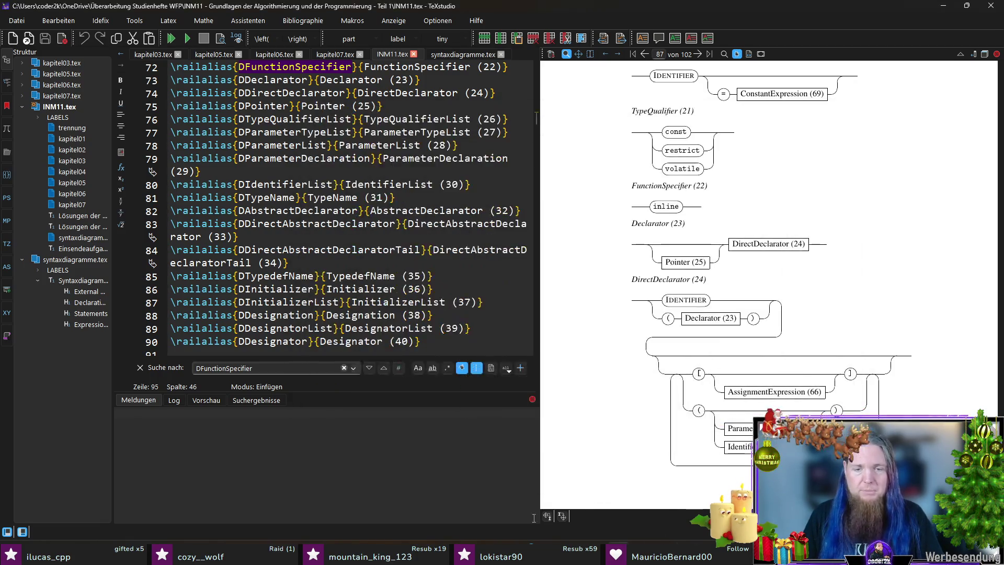
key(super)
In the Ubuntu WSL terminal, go into dev and remove the old test folder
click(534, 210)
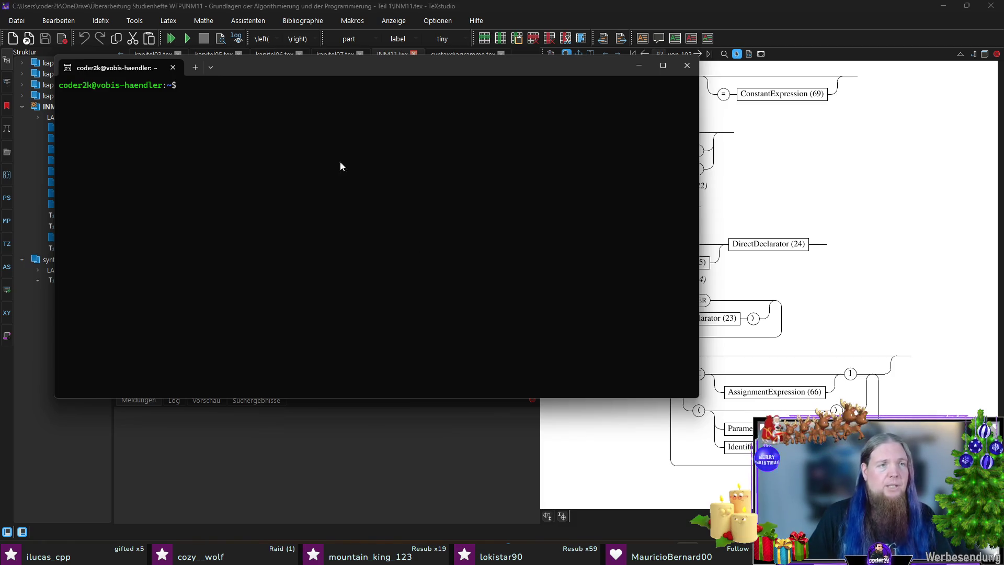
text(cd dev)
key(Return)
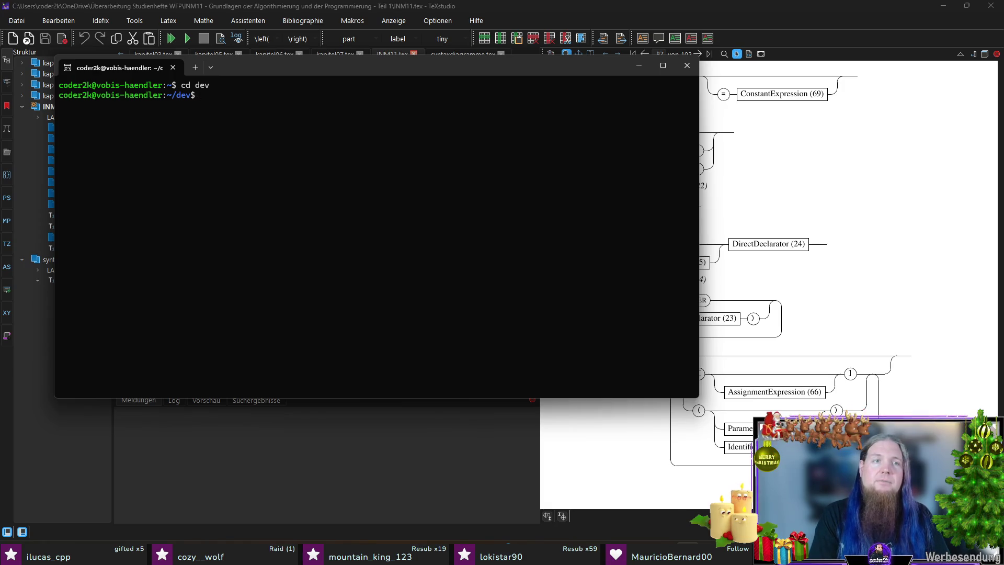
text(ll)
key(Return)
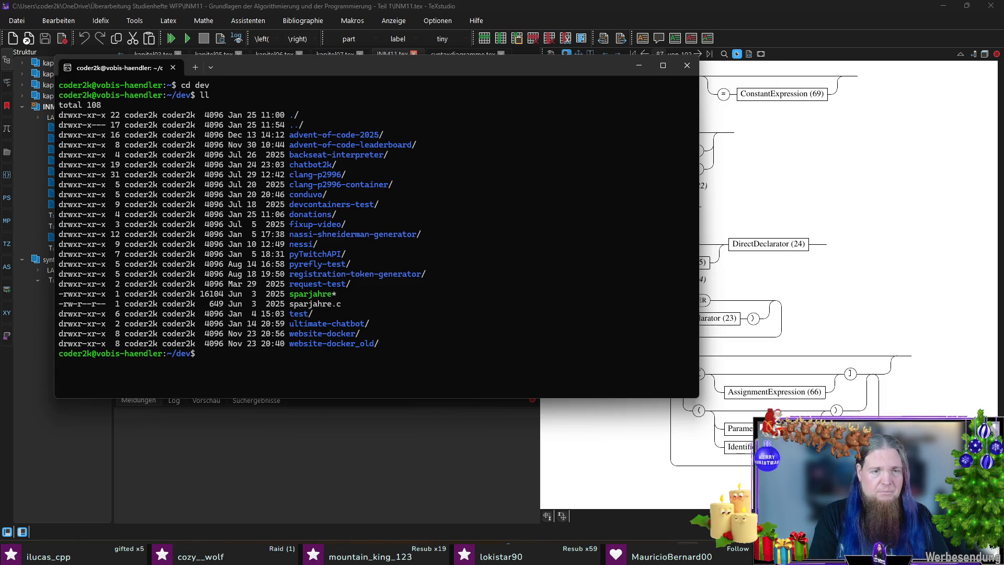
text(rm-rf test)
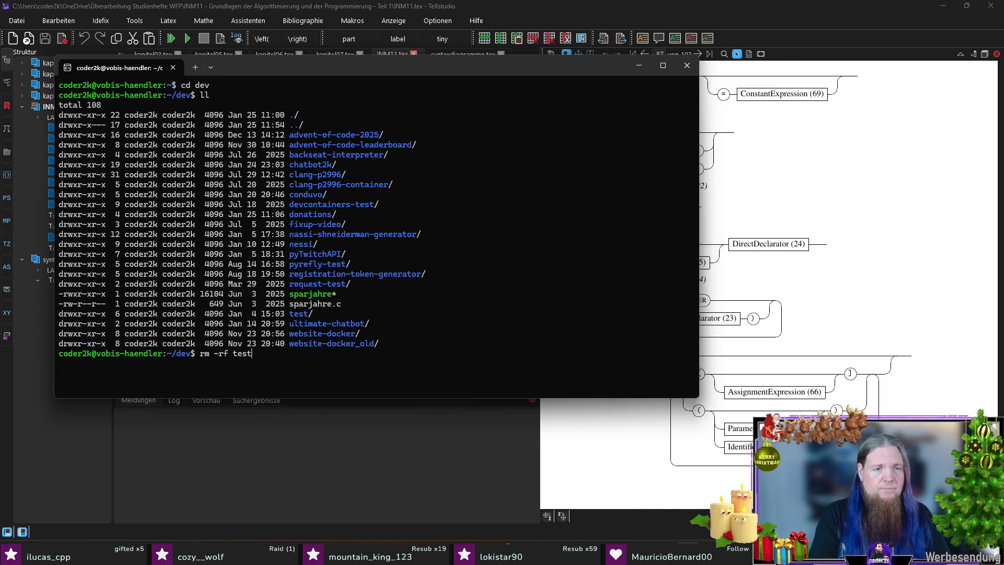
key(Return)
Create a fresh test folder, initialise it with uv init and open it in VS Code
key(Return)
text(cd)
key(Return)
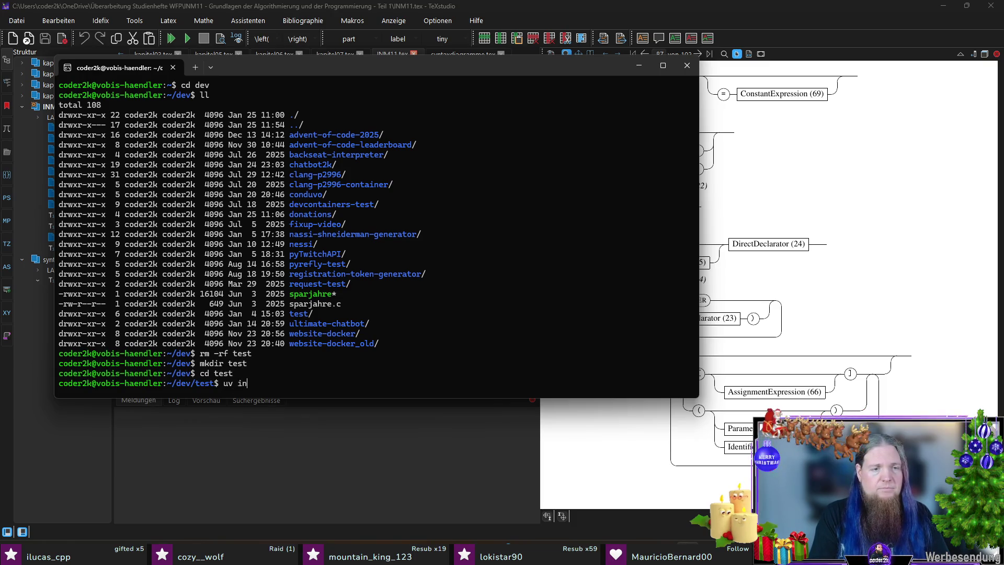
text(nit)
key(Return)
text(code .)
key(Return)
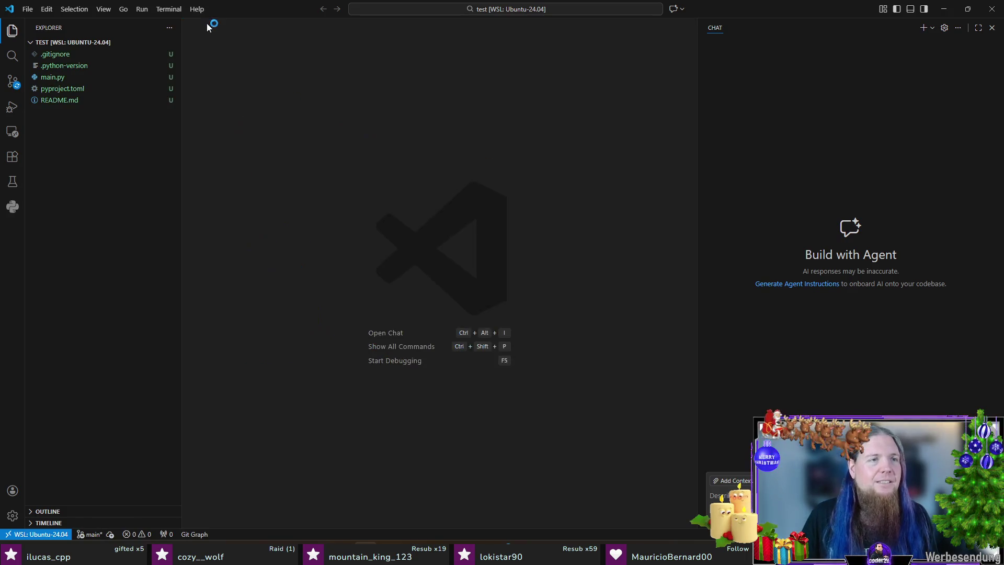
Run uv sync in the integrated terminal to create the project's virtual environment
drag(181, 53, 152, 52)
key(ctrl+grave)
text(uv sync)
key(Return)
click(923, 9)
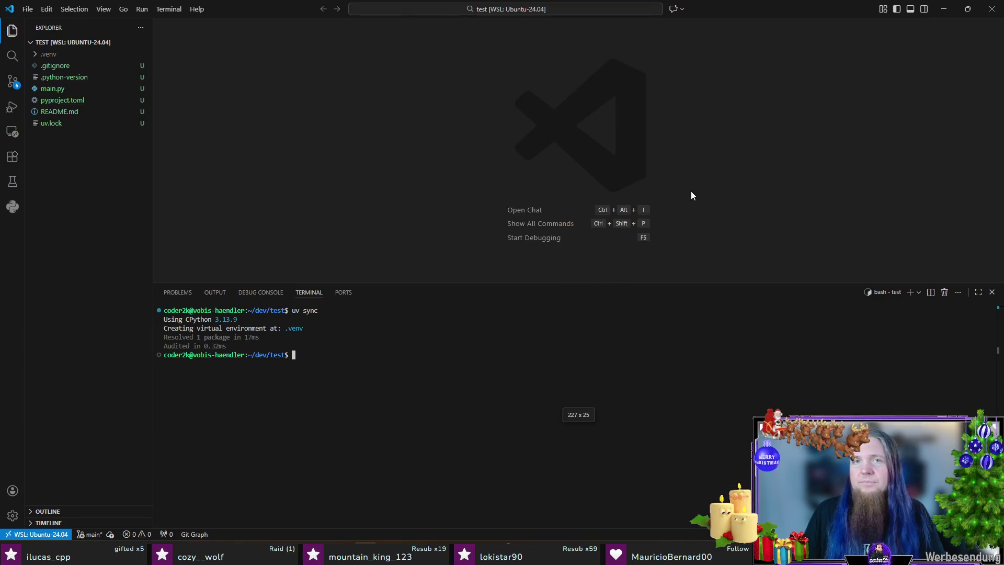
Create a new file in the project and rename it to input.tex
click(104, 41)
text(input.txt)
key(Return)
click(69, 90)
key(F2)
key(Return)
Paste the railalias definitions into input.tex, save it, then switch to regex101
click(423, 91)
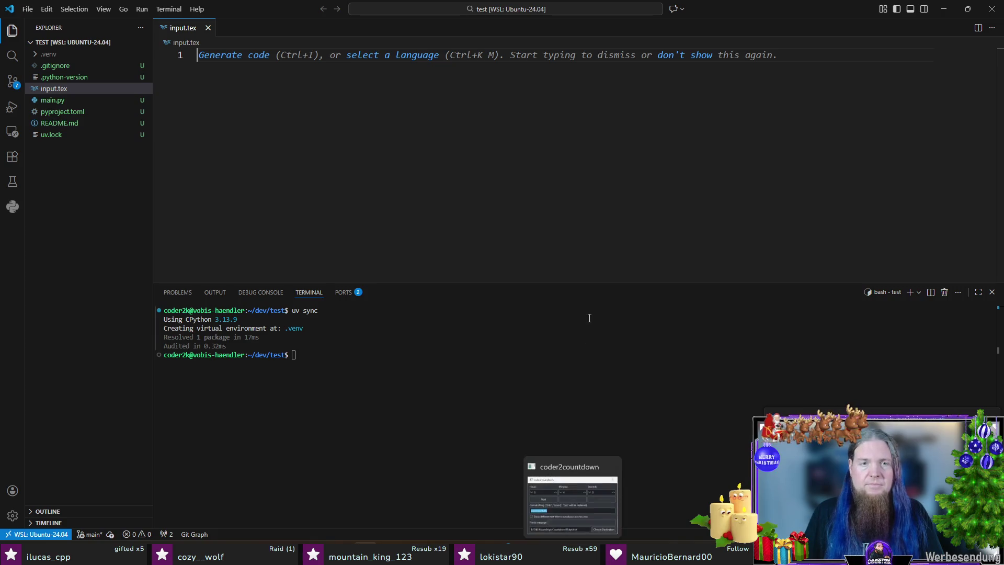
key(ctrl+v)
key(Return)
key(ctrl+s)
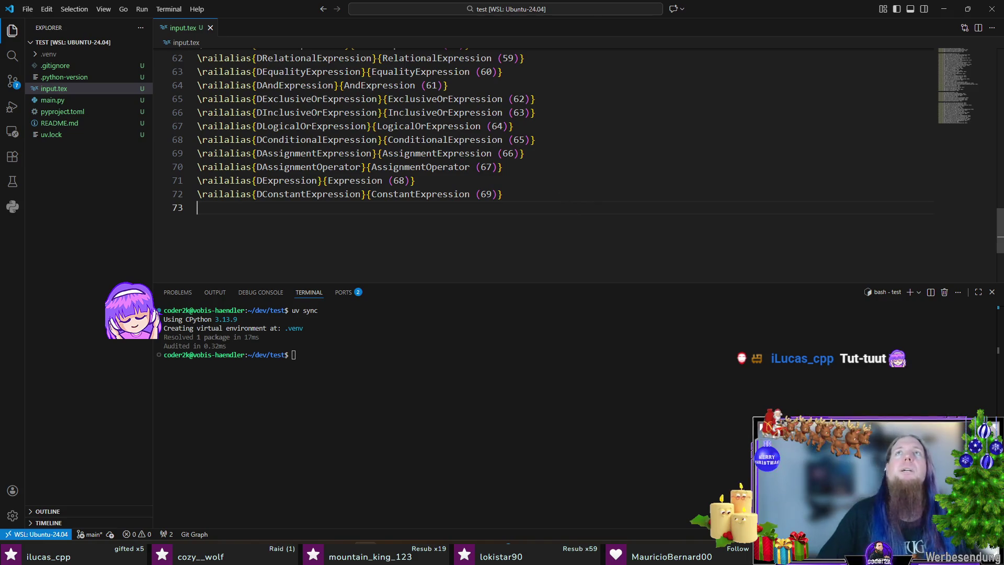
scroll(565, 205, up, 6)
scroll(534, 189, up, 7)
scroll(498, 173, up, 7)
click(615, 162)
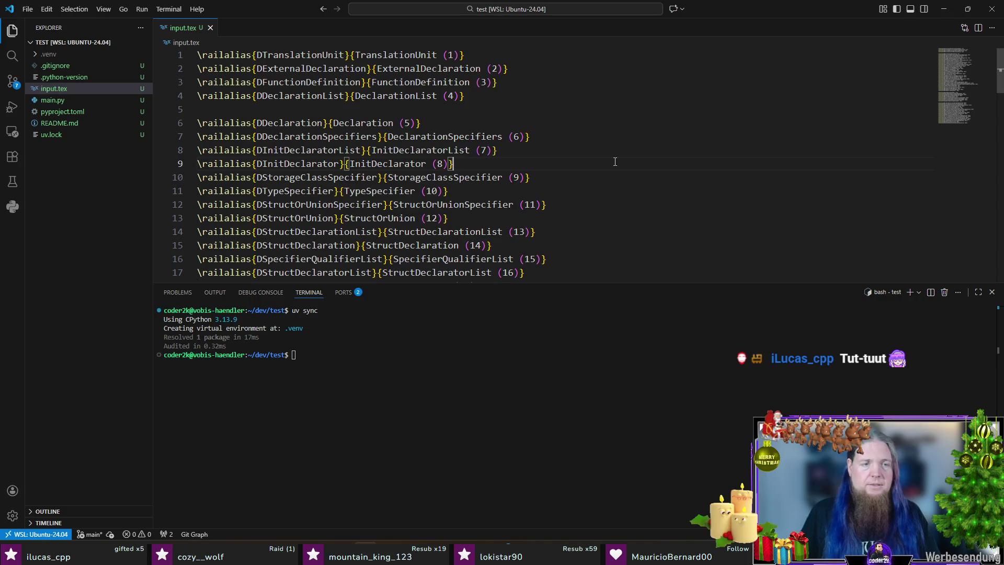
key(ctrl+j)
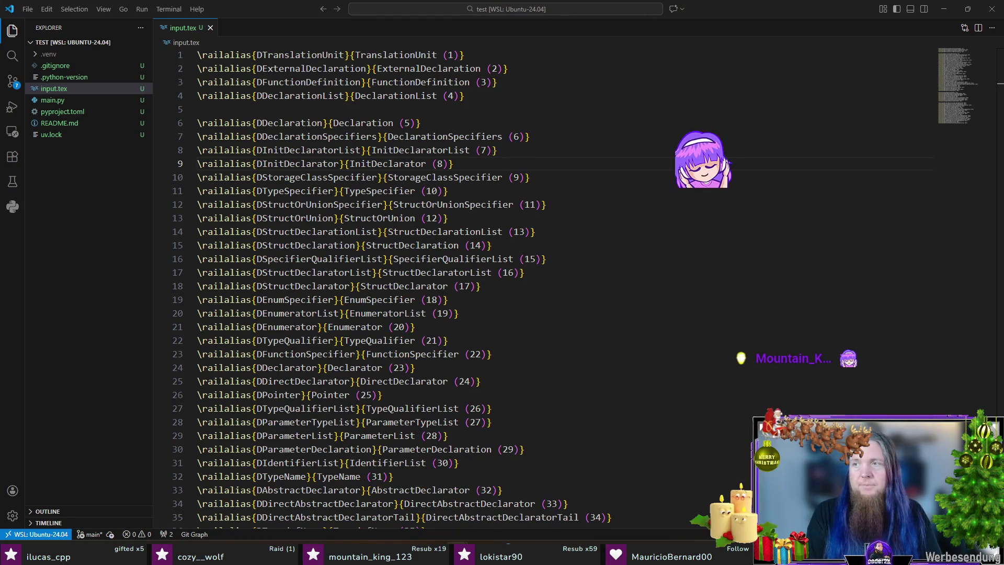
key(alt+Tab)
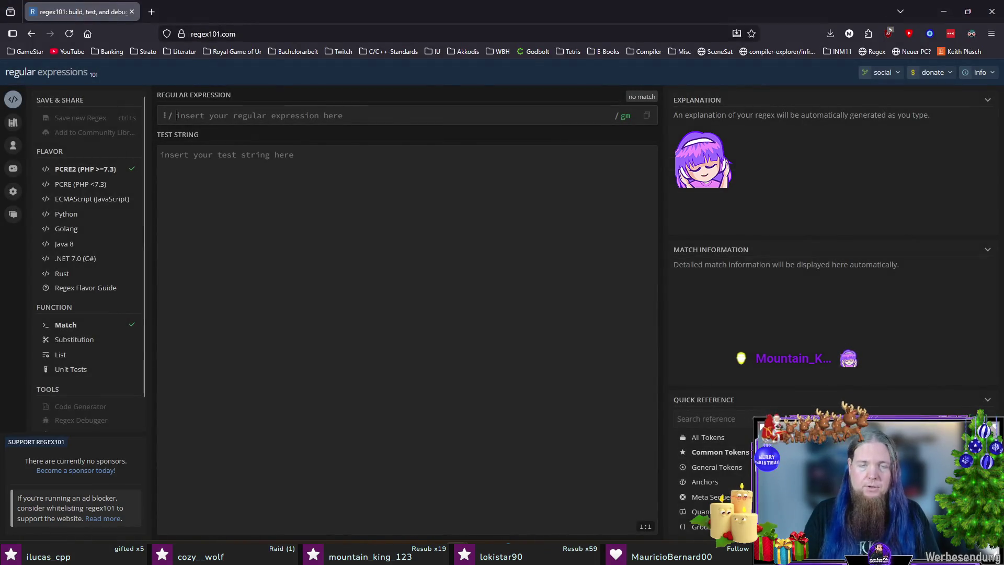
Copy all railalias lines from input.tex and paste them into regex101's test string
key(alt+Tab)
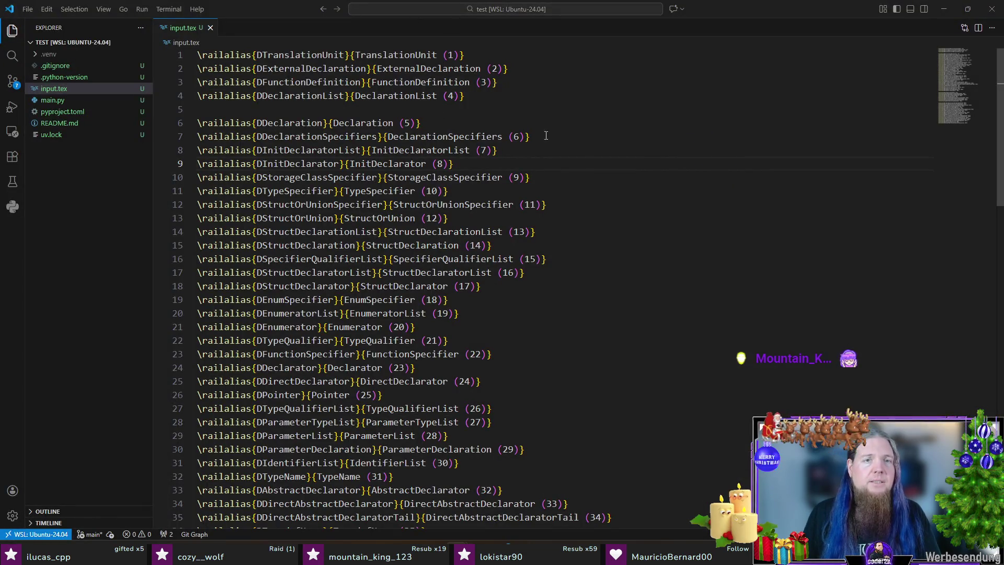
click(559, 229)
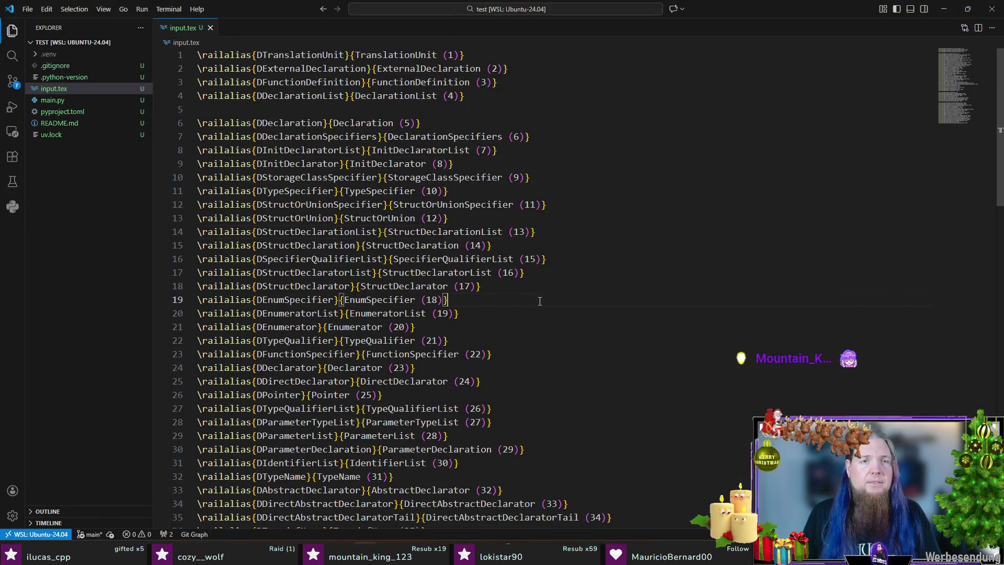
key(ctrl+a)
key(ctrl+c)
key(alt+Tab)
key(ctrl+v)
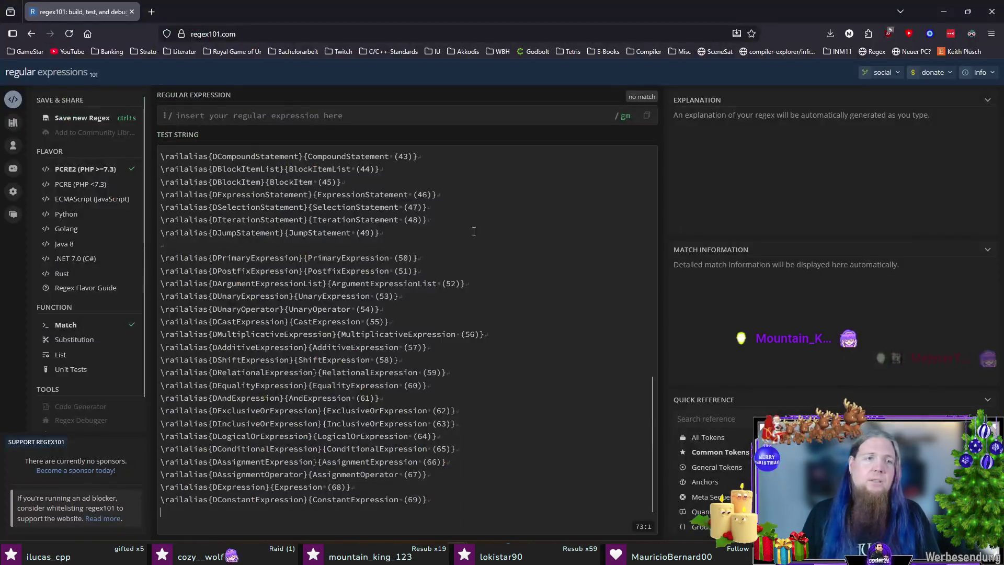
click(301, 114)
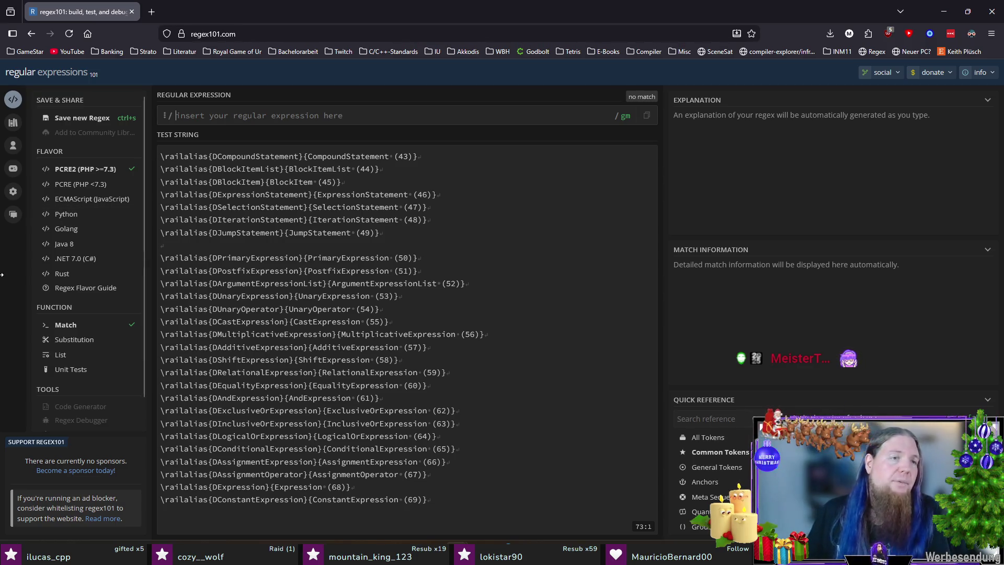
Set the regex101 flavour to Python
click(76, 214)
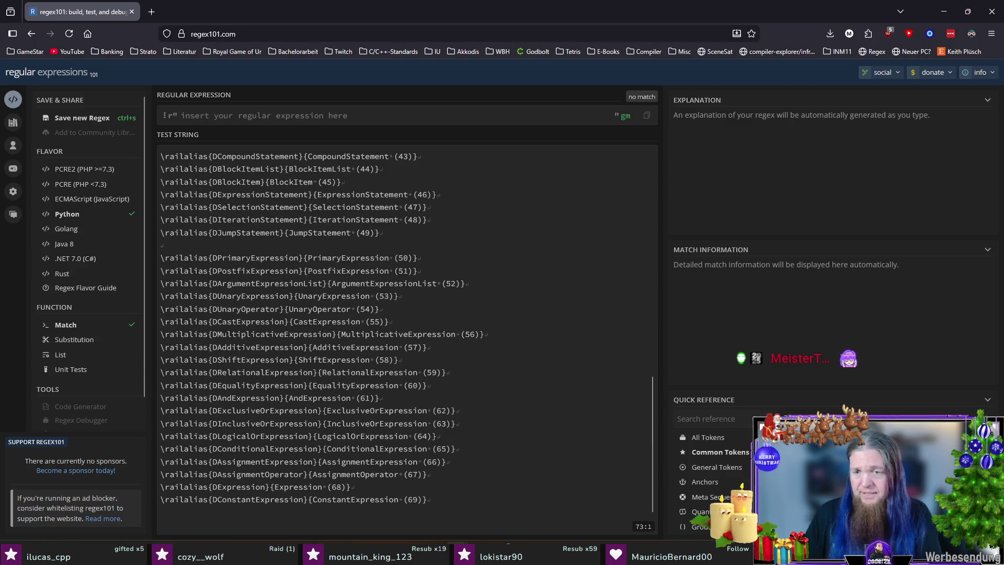
text(^)
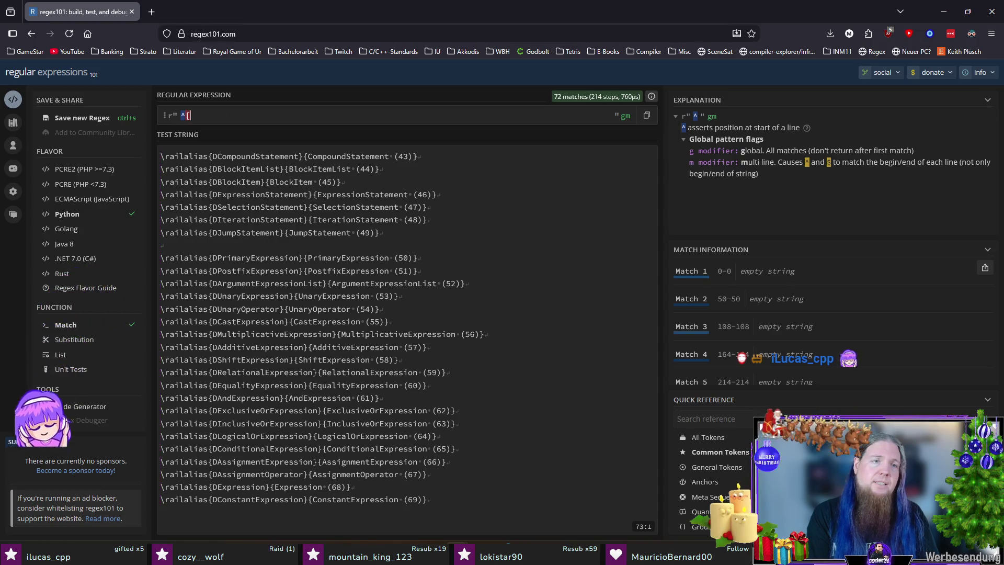
text([)
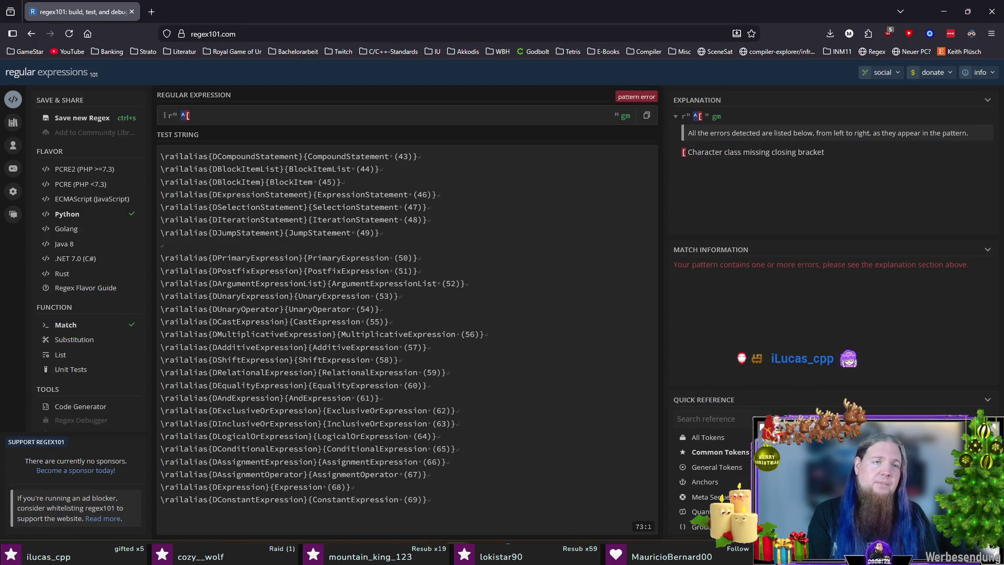
text(^0-9])
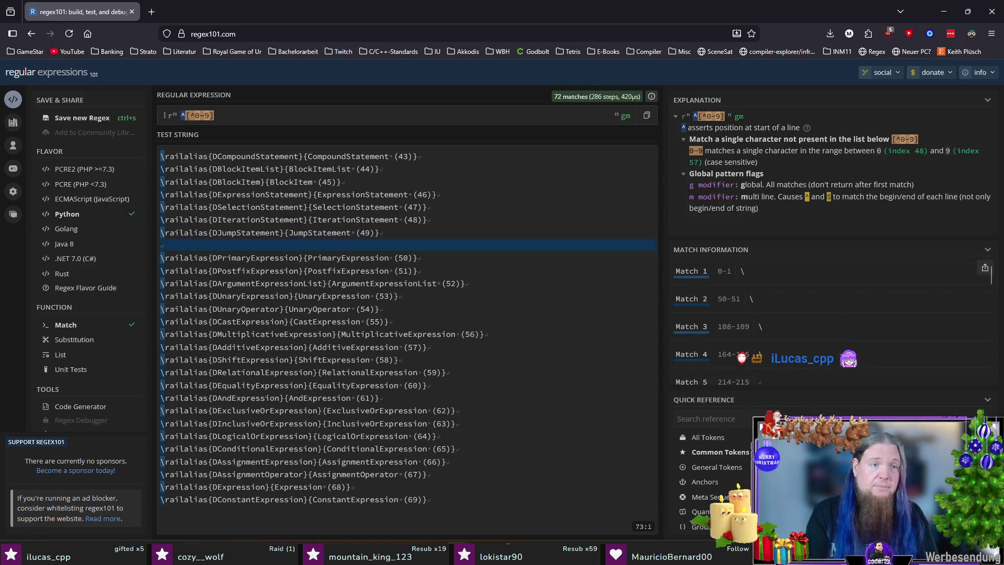
text(*)
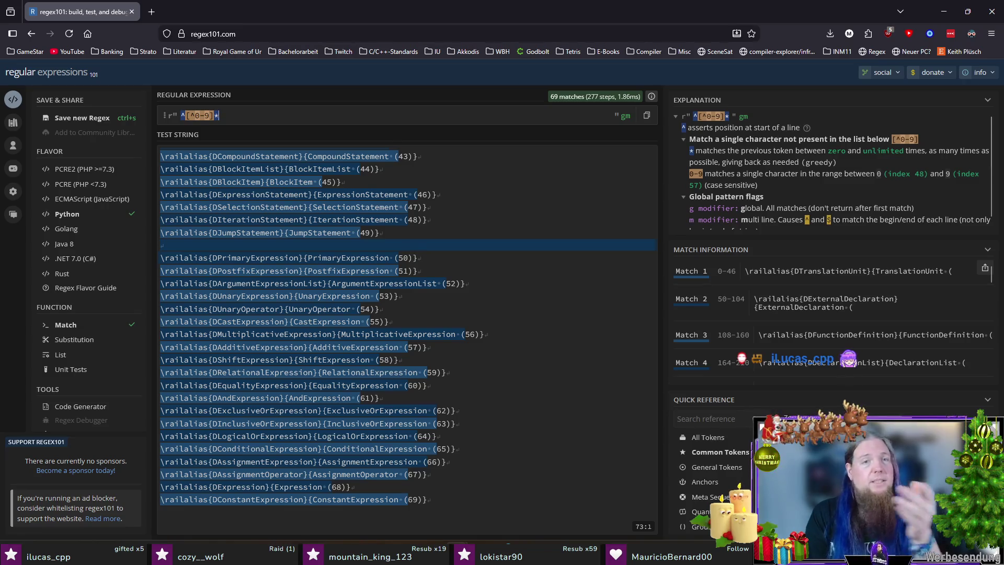
text(()
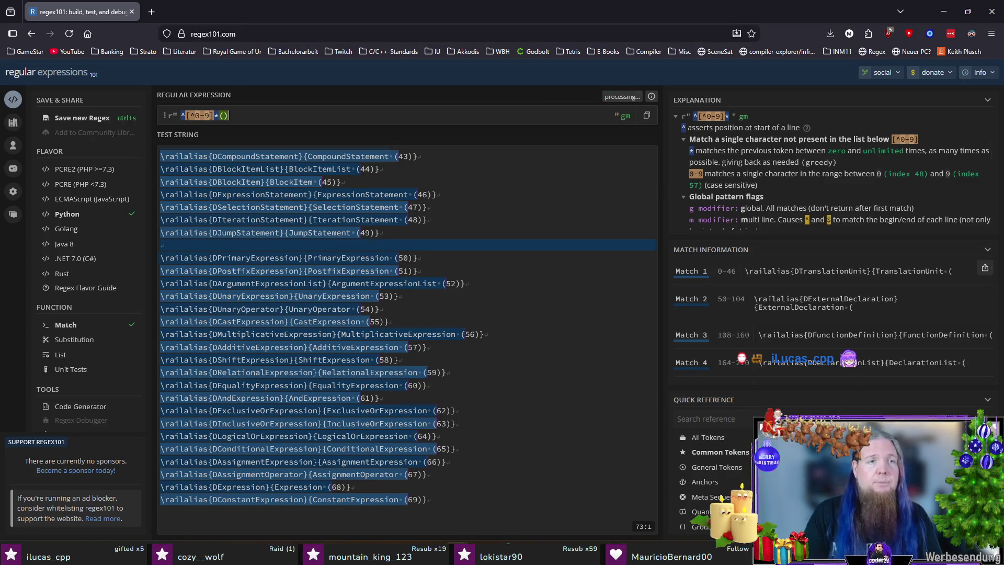
text())
text([0)
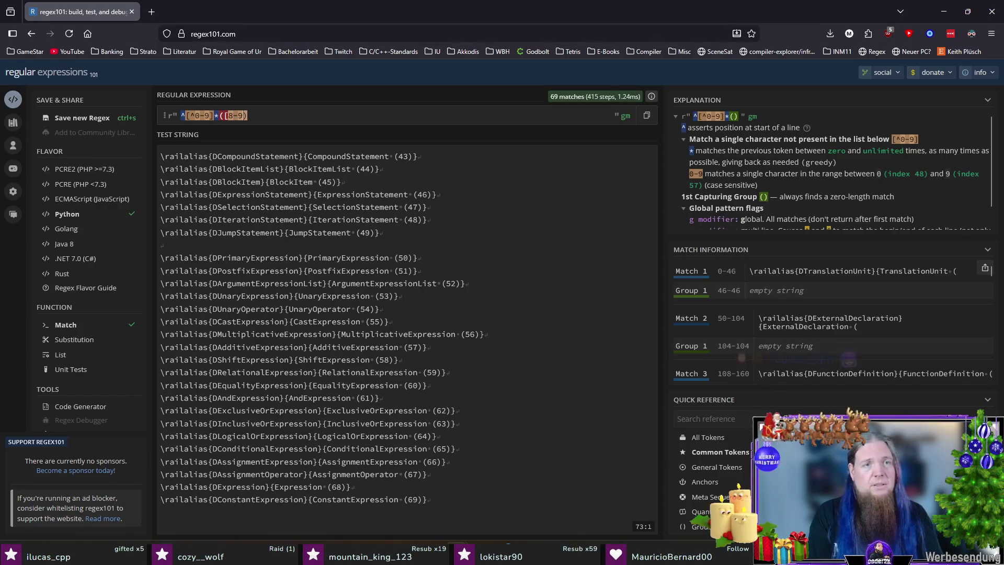
text(-)
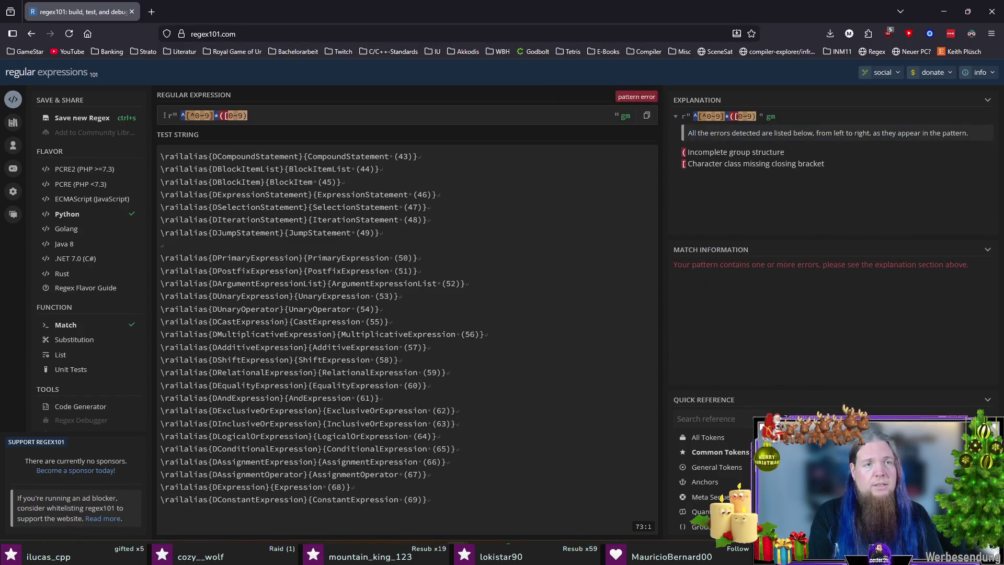
text(9)
text(+)
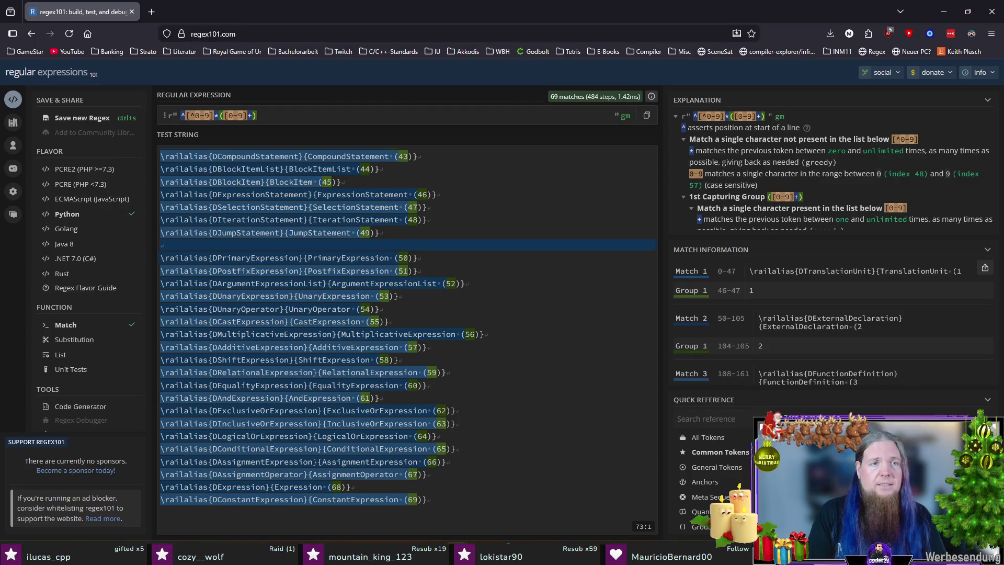
text(.)
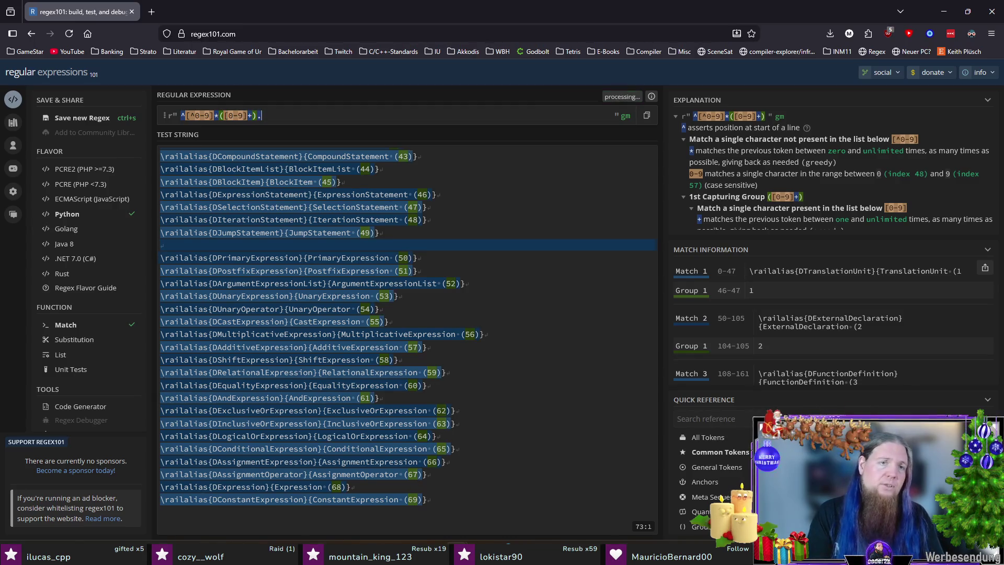
text(*)
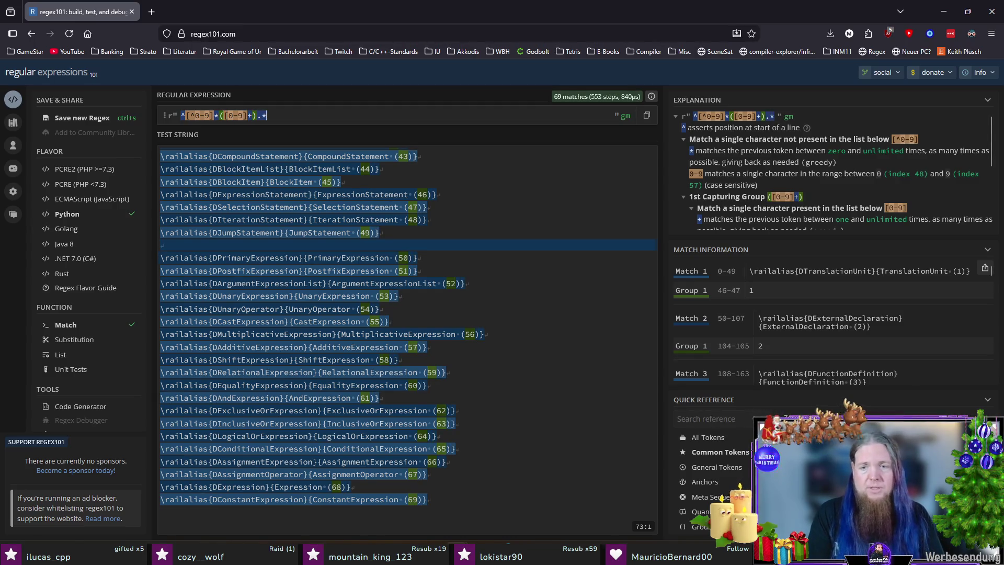
text($)
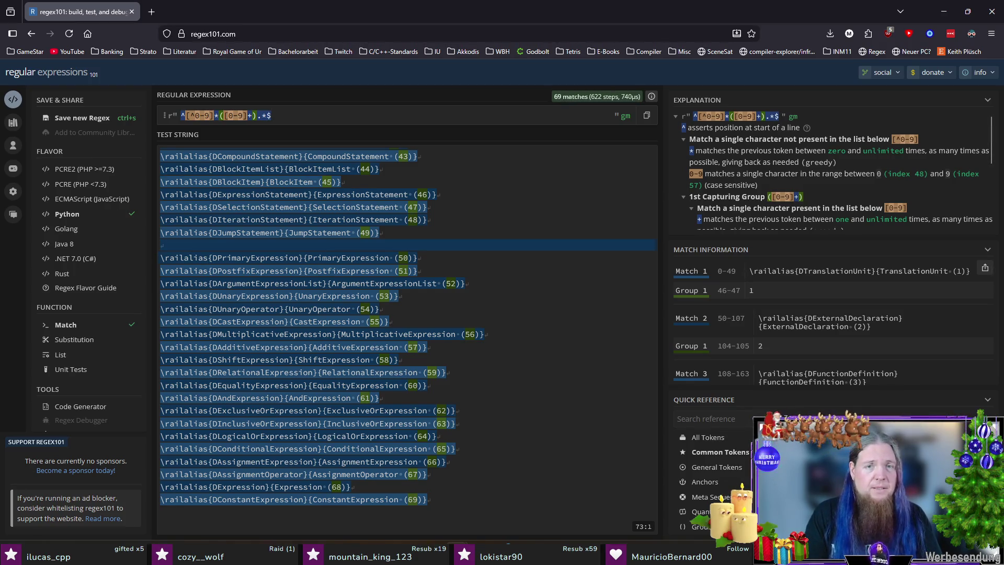
scroll(546, 347, up, 5)
scroll(546, 343, up, 8)
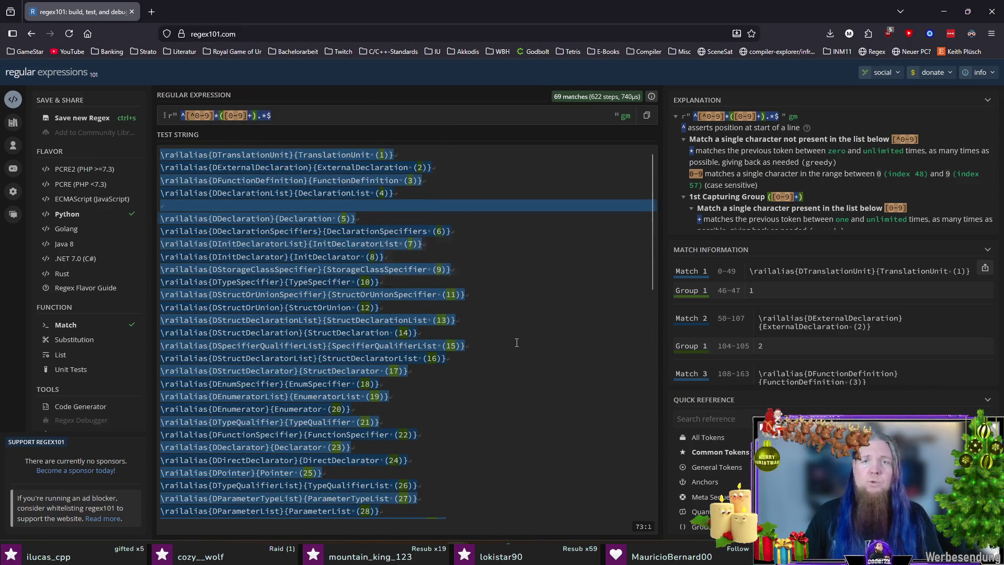
Select the finished pattern ^[^0-9]*([0-9]+).*$ to copy it
triple_click(382, 114)
Open main.py in VS Code and select its 'Hello from test!' starter code
key(alt+Tab)
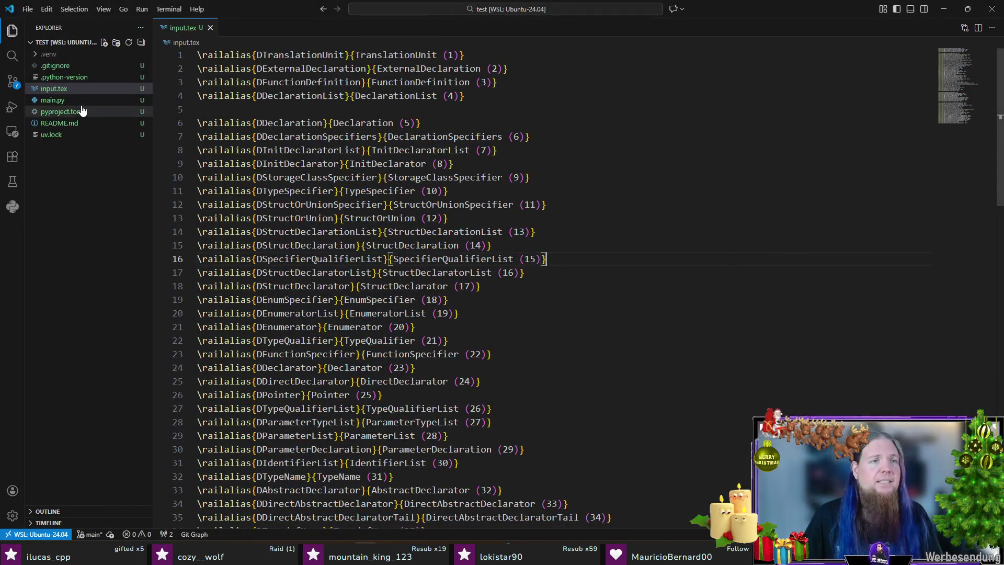
click(53, 100)
key(ctrl+a)
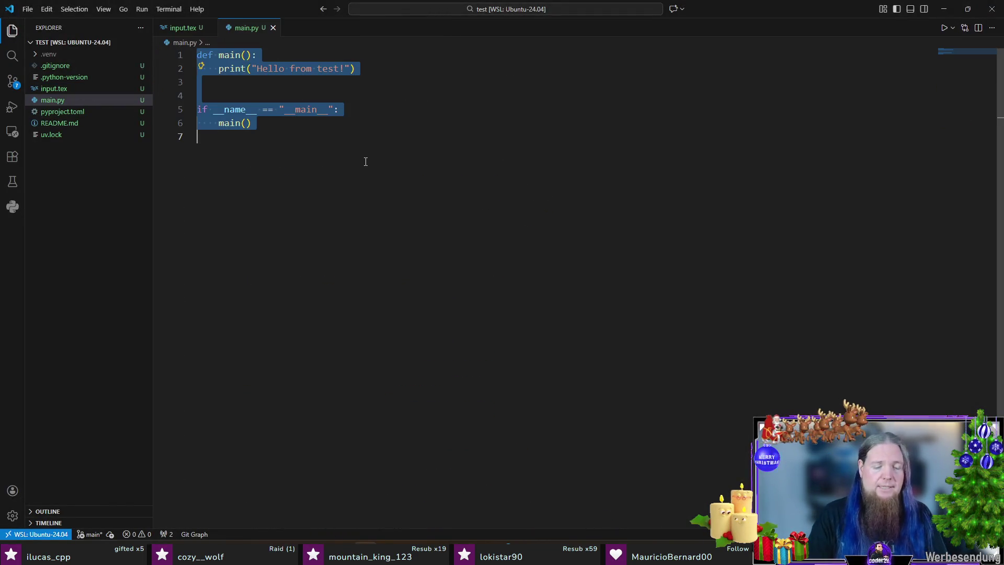
Bring up Select Interpreter from the Command Palette and dismiss it unchanged
key(ctrl+shift+p)
key(Return)
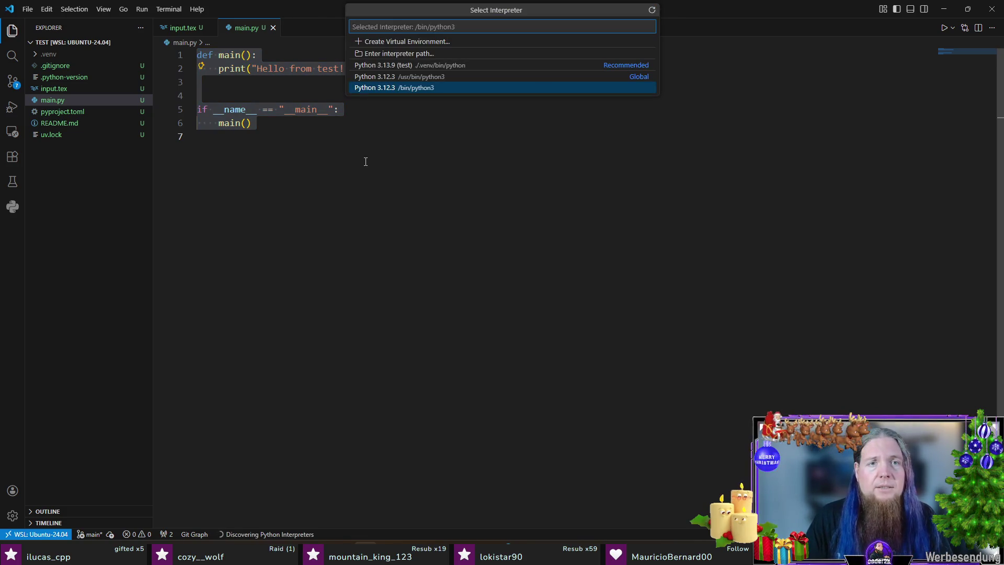
key(Return)
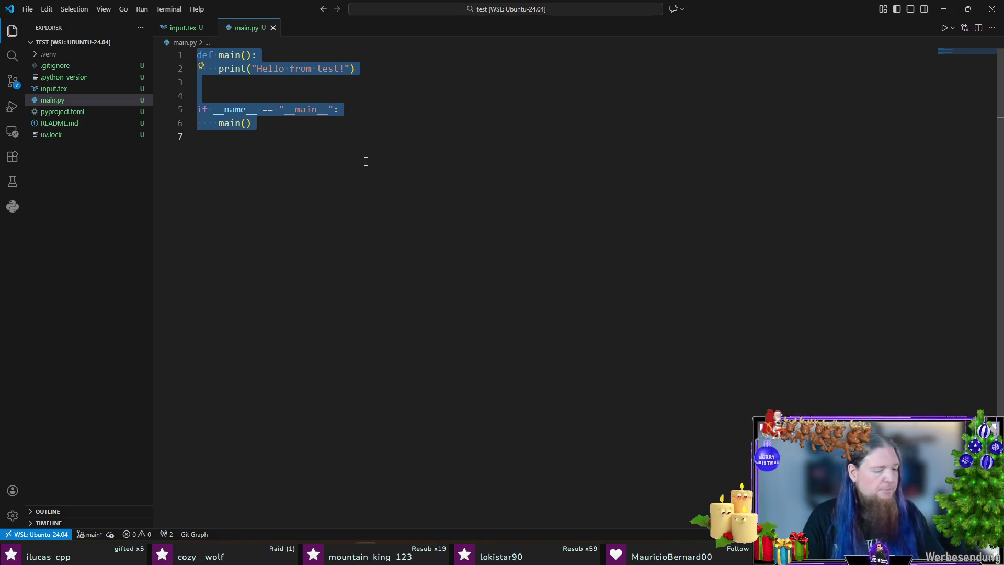
Replace the starter code with import re and PATH = Path("input.tex")
key(BackSpace)
text(import re)
key(Return)
key(Return)
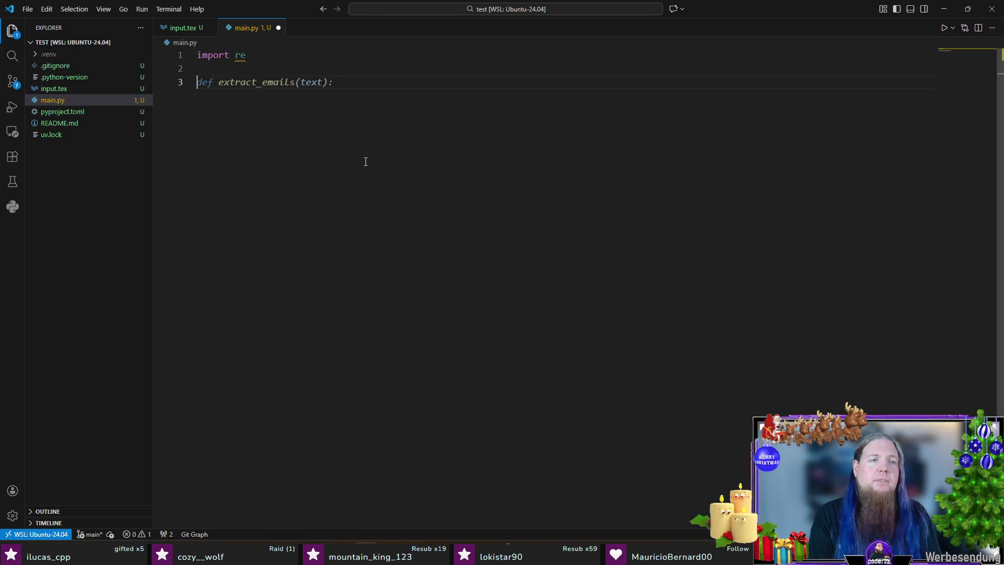
text(PATH = Path("input.tex)
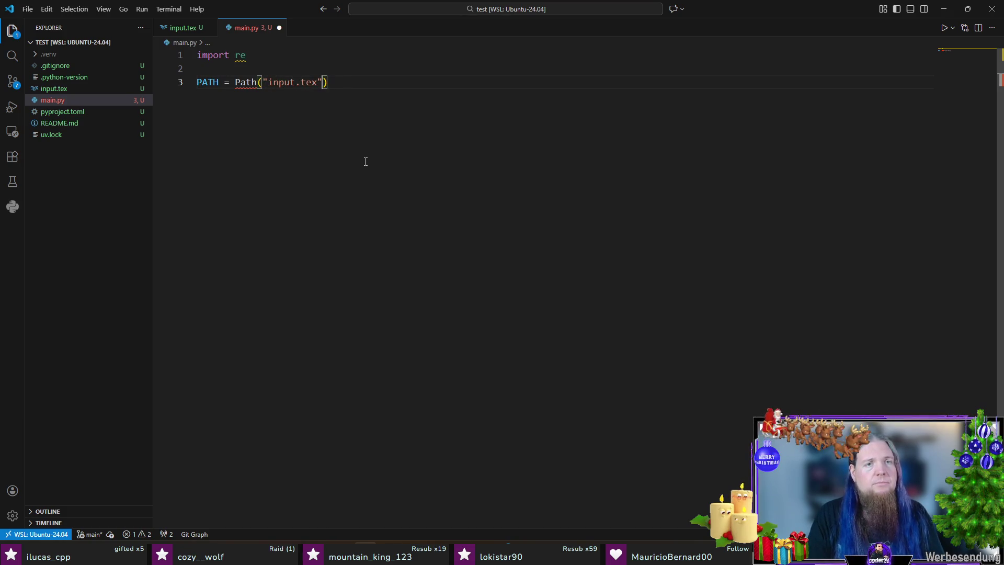
Apply the quick fix adding 'from pathlib import Path' and start a new line below PATH
key(Home)
key(Right)
key(Right)
key(Right)
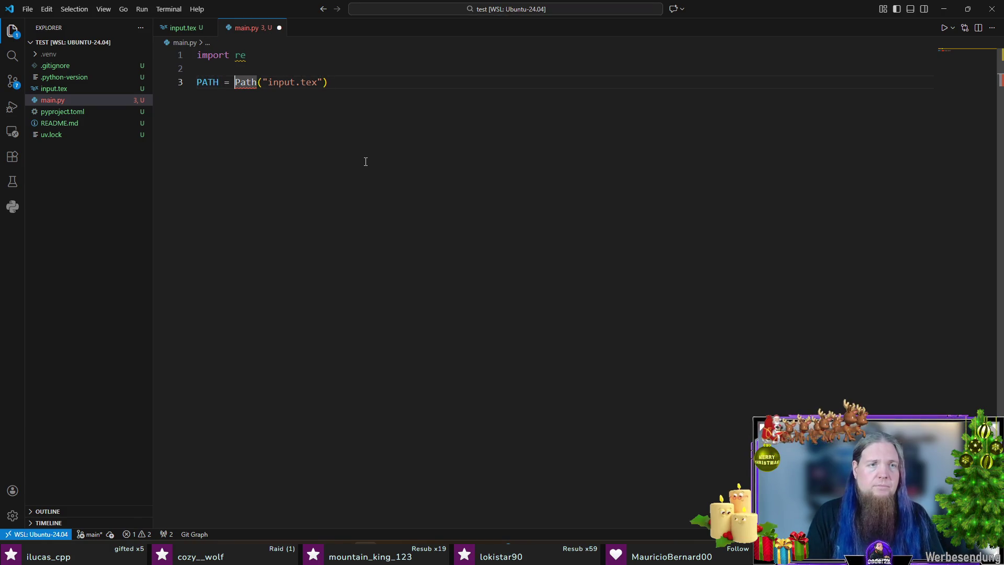
key(ctrl+period)
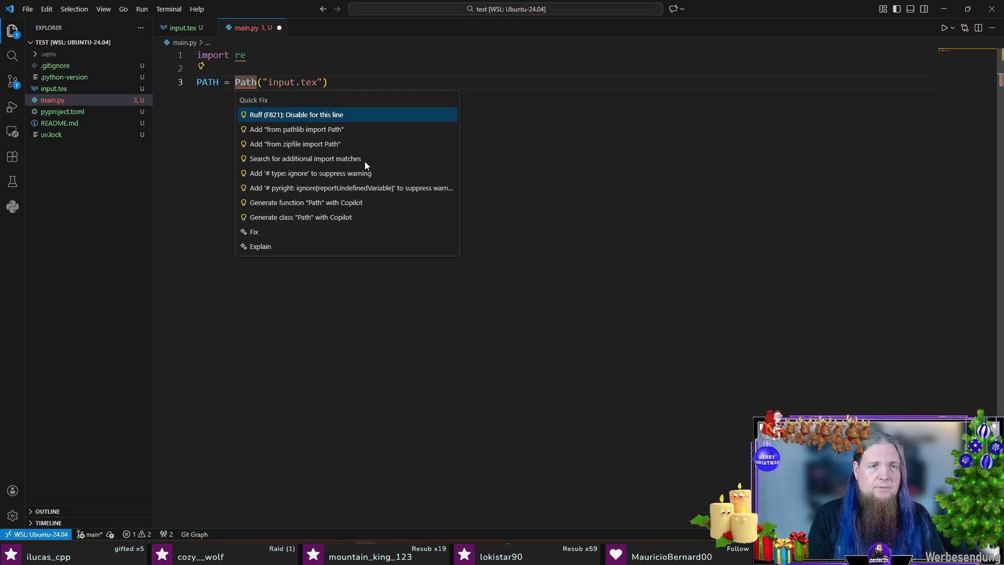
key(Down)
key(Return)
key(End)
key(Return)
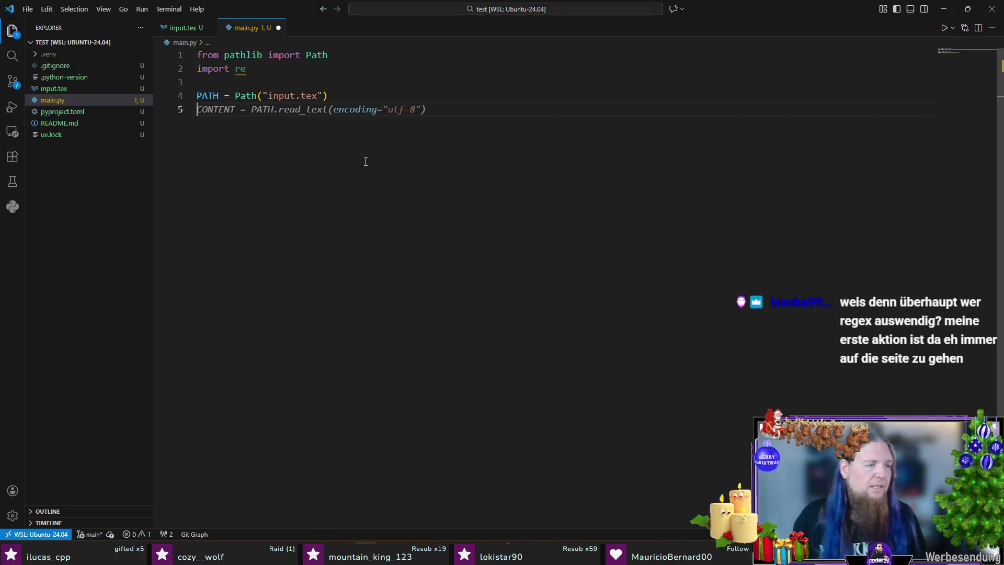
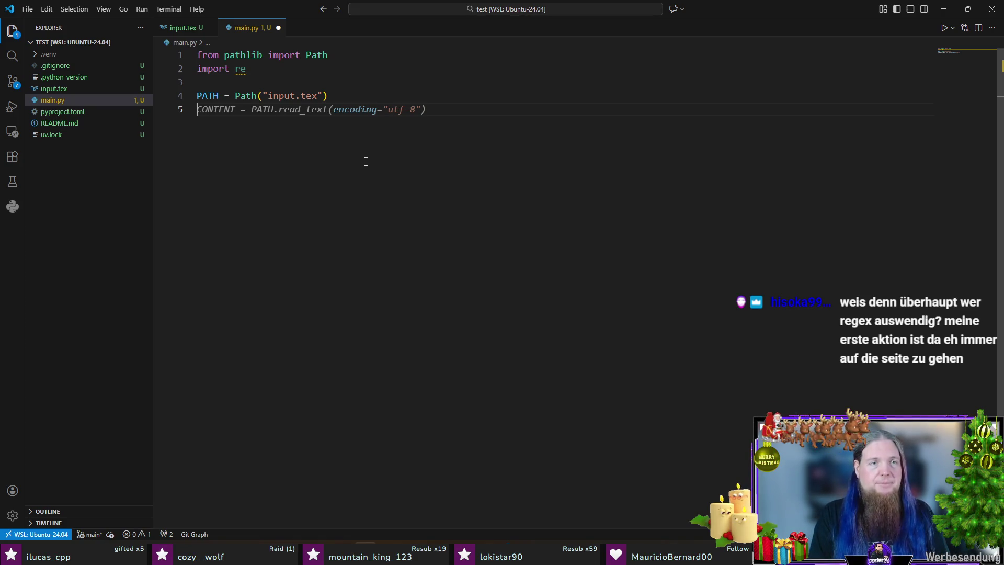
Import Final and read PATH as UTF-8 lines into a Final 'lines' list, then begin the loop line
key(Return)
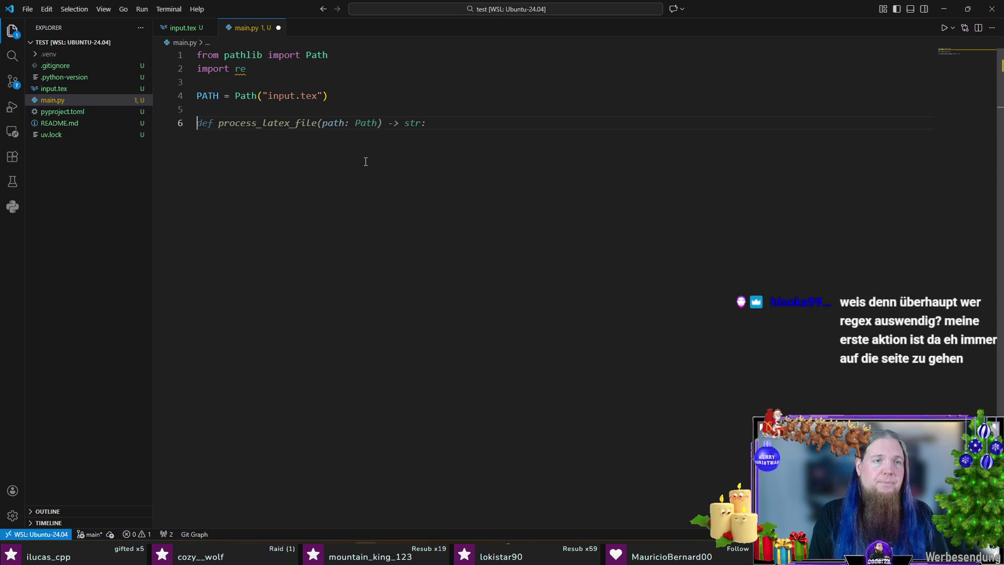
text(lines: Final)
key(Escape)
key(Escape)
key(ctrl+period)
click(364, 167)
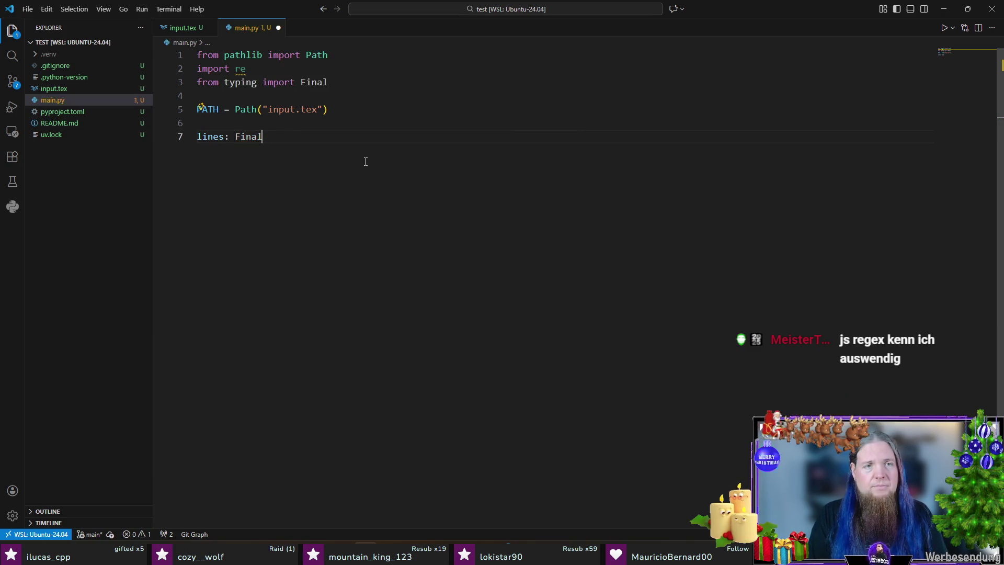
text( = P)
key(Tab)
text(.)
key(Tab)
key(Tab)
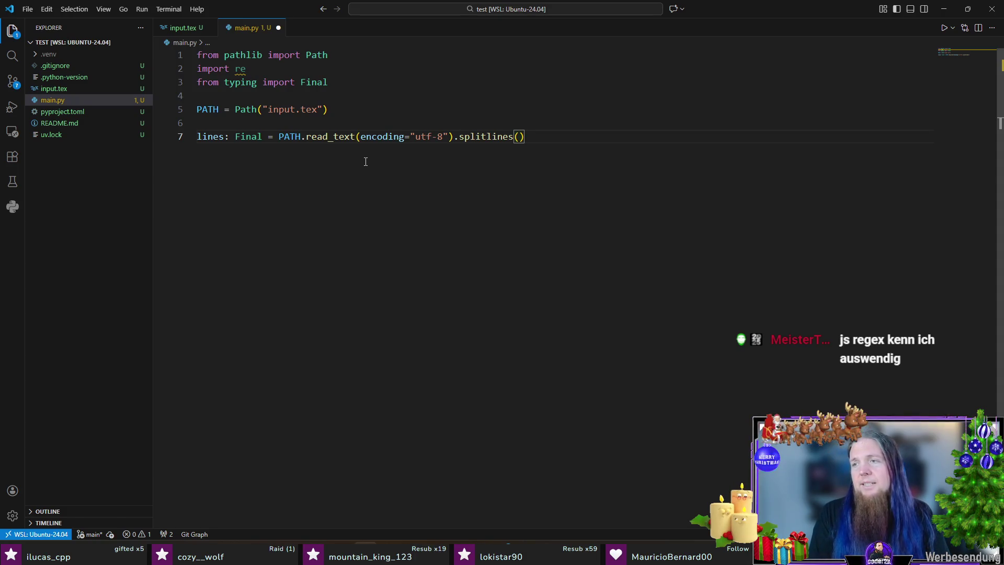
key(Return)
key(Return)
text(for )
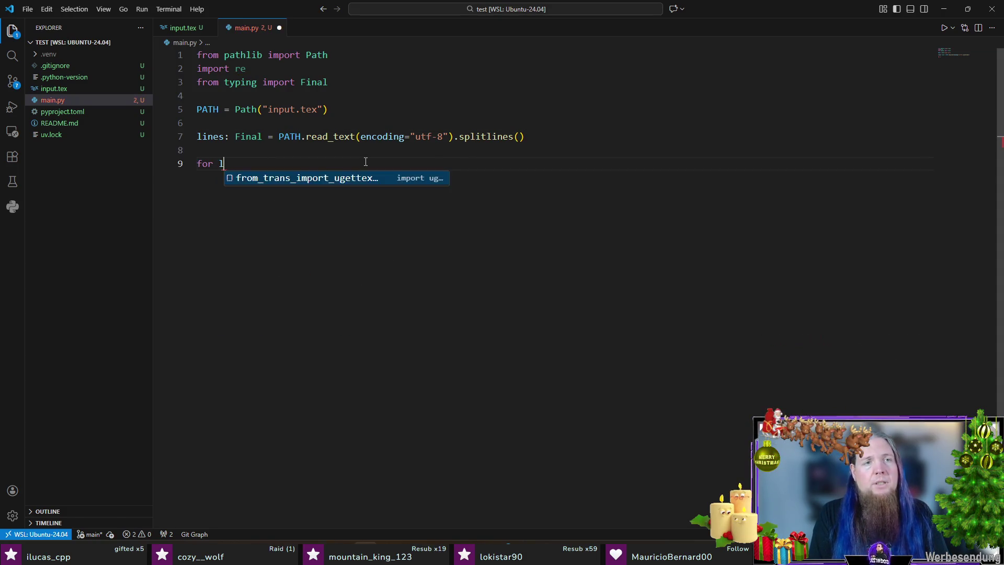
text(line in lines:)
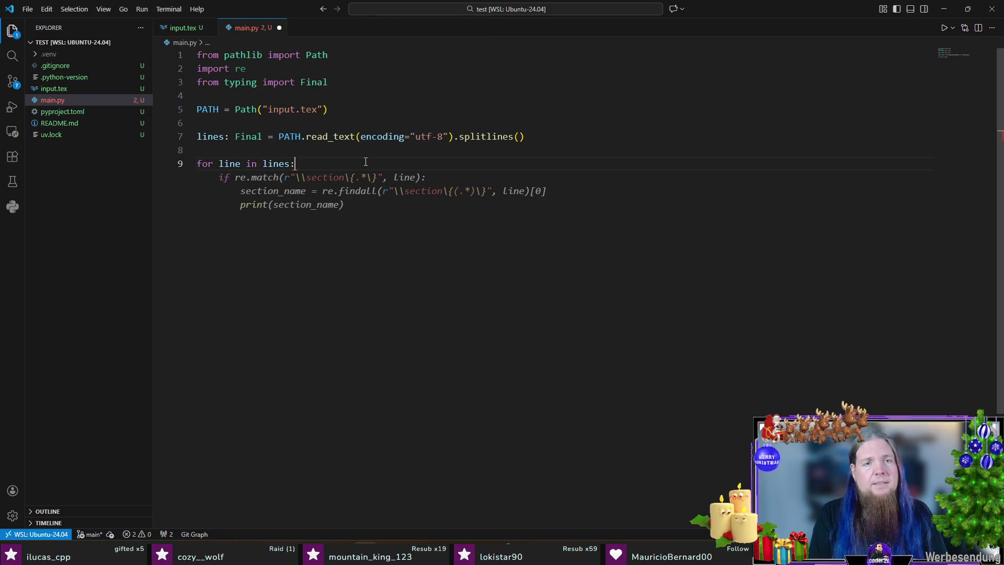
key(Up)
key(Up)
key(Up)
key(Up)
Define PATTERN = re.compile(r"^[^0-9]*([0-9]+).*$") capturing each line's number
key(Return)
text(PATTERN =)
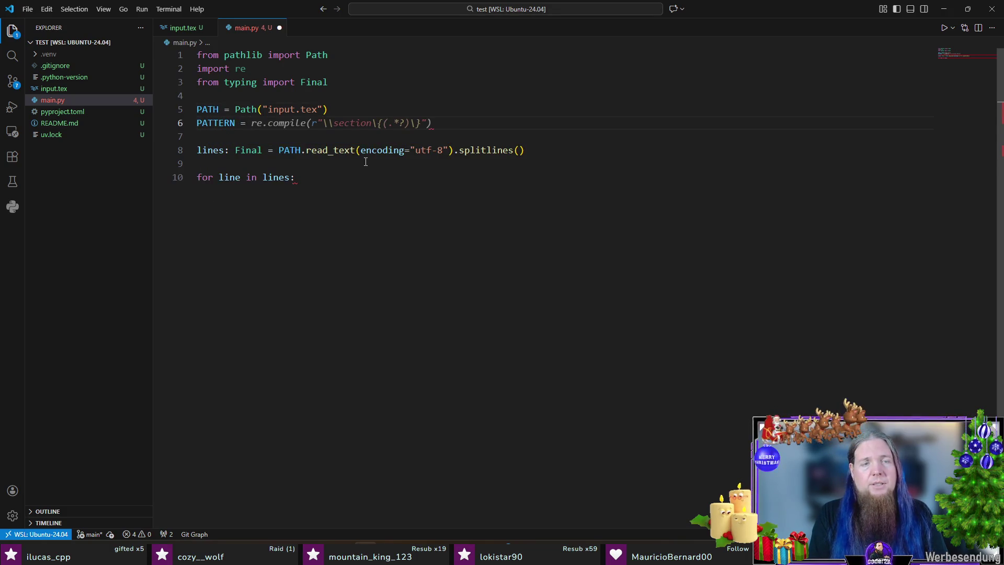
key(Tab)
key(Left)
key(Left)
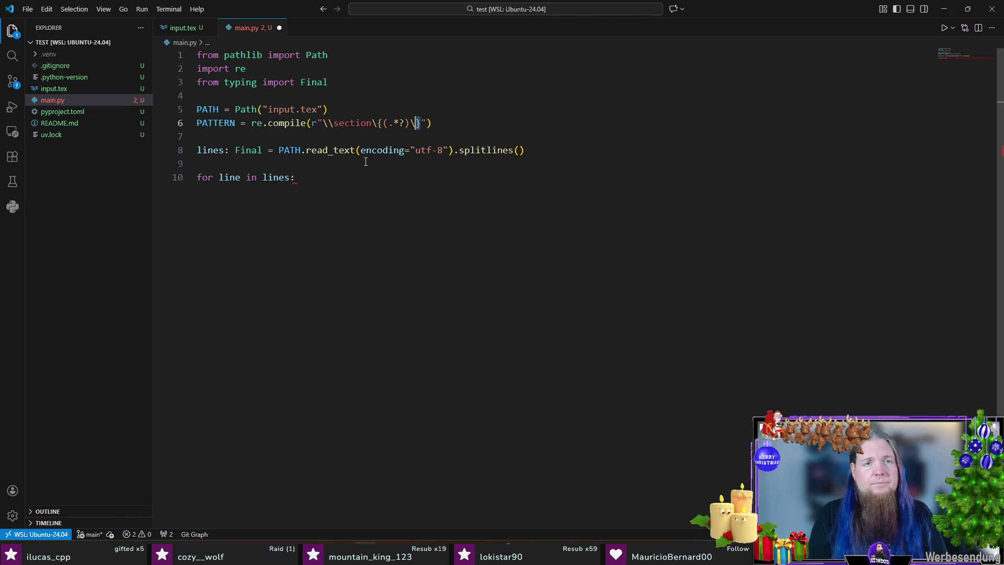
key(shift+Left)
key(shift+Left)
key(shift+Left)
key(shift+Left)
key(shift+Left)
key(shift+Left)
text(^[^0-9]*([0-9]+).*$)
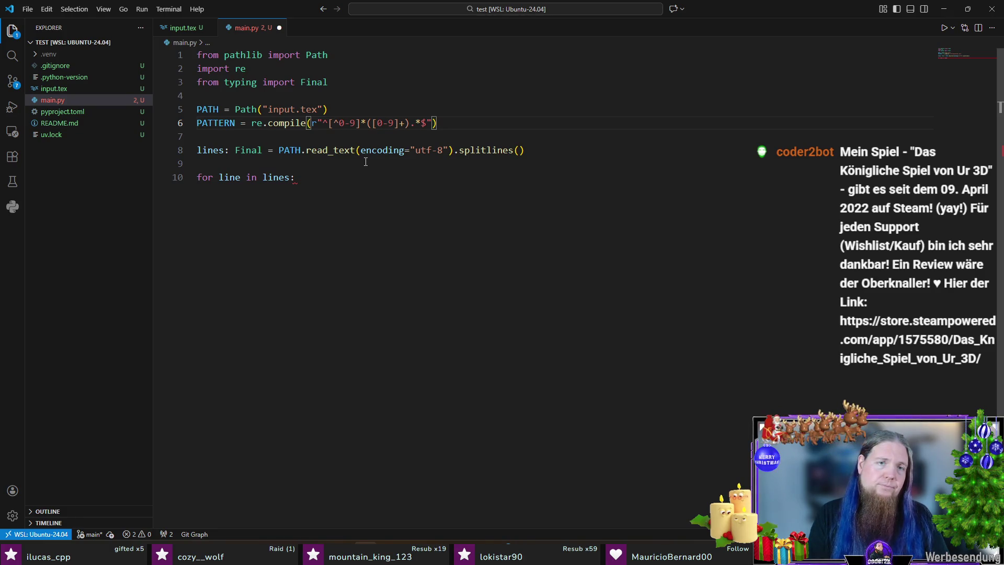
key(End)
text(# Including capture group for digits.)
Comment the pattern as the diagram number and make the loop print each match, then save
key(Left)
text(the diagram number)
key(Down)
key(Down)
key(Down)
key(Down)
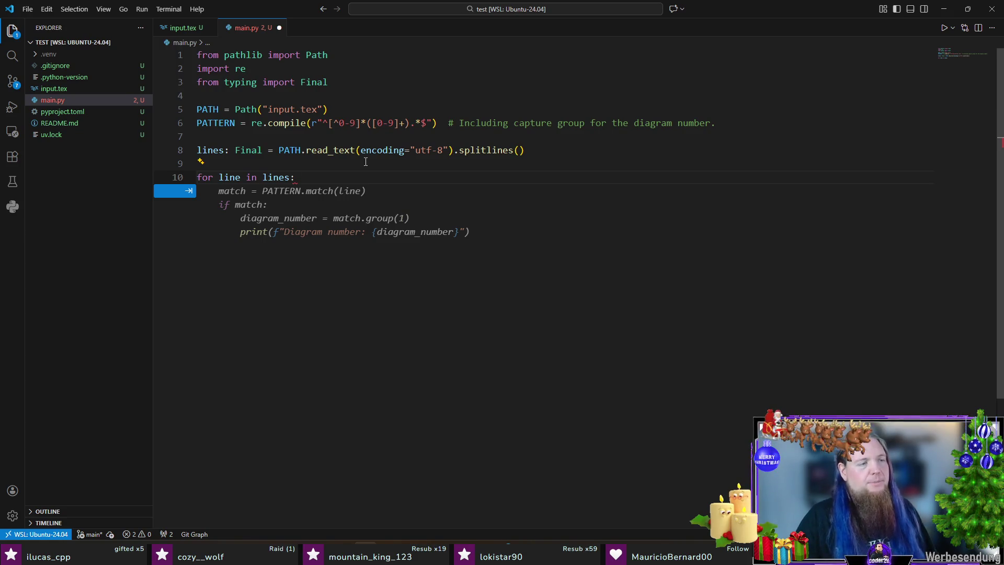
key(Return)
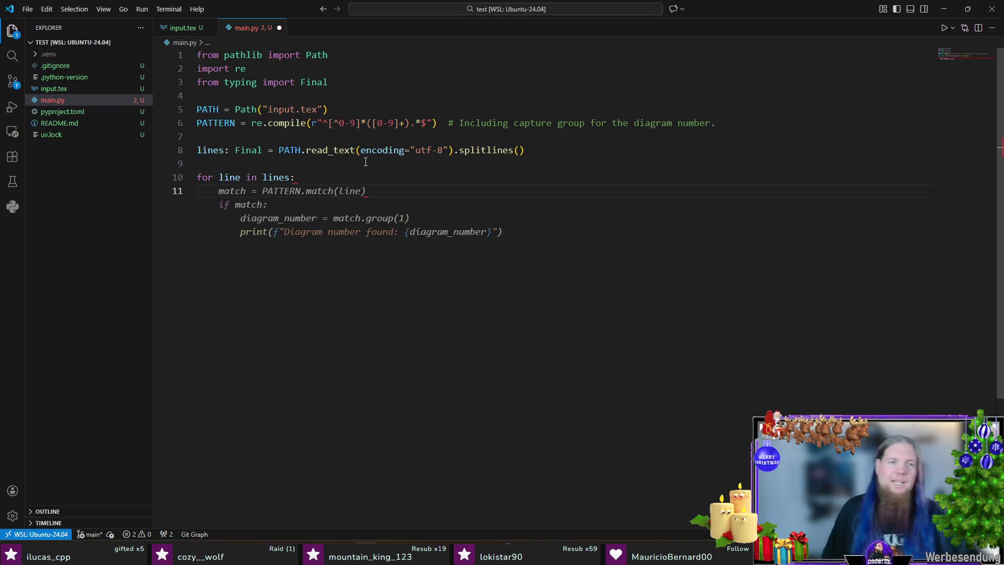
key(Tab)
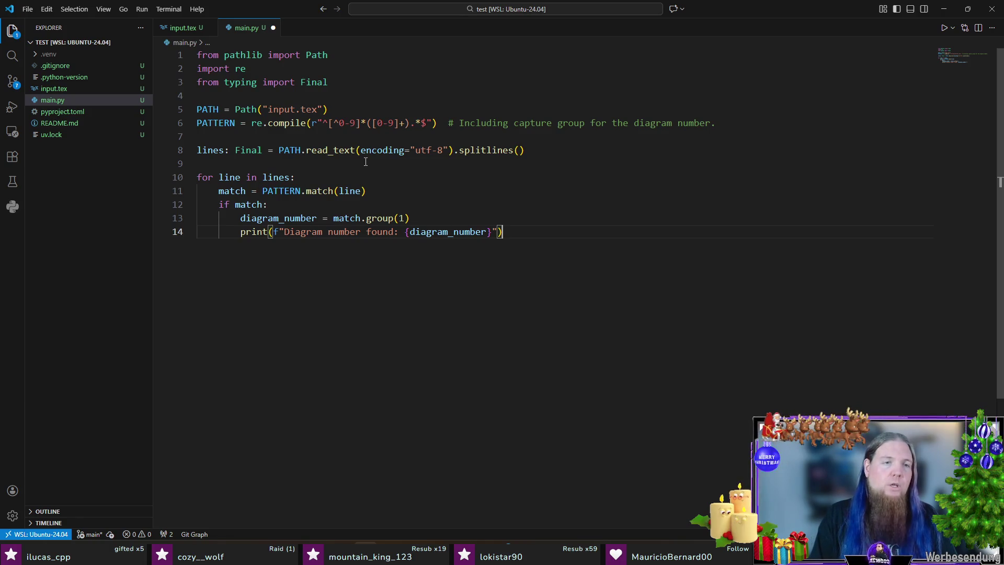
key(Return)
key(ctrl+s)
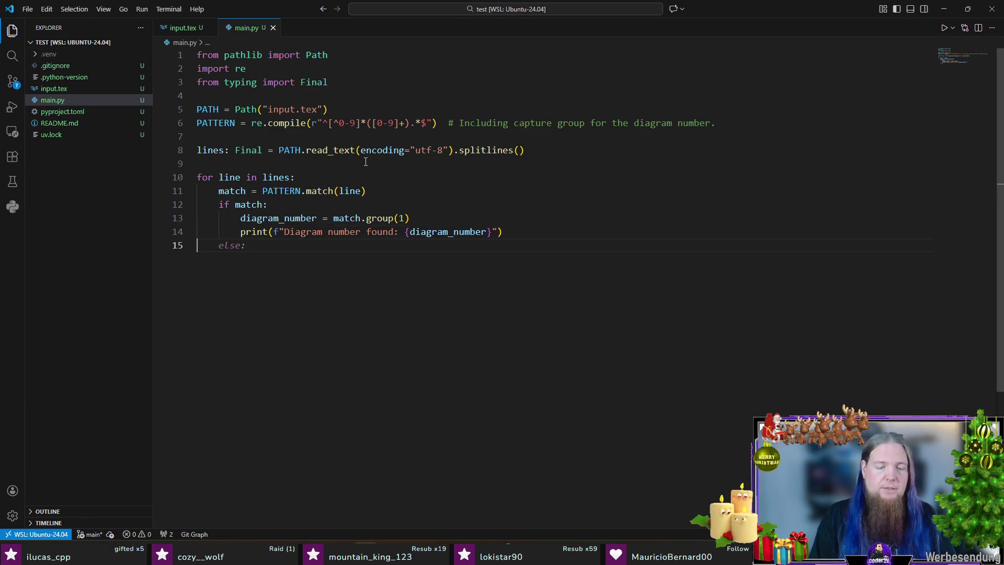
Run 'uv run main.py' to list the diagram numbers, then return to below the PATTERN line
key(ctrl+grave)
text(uv run main.p)
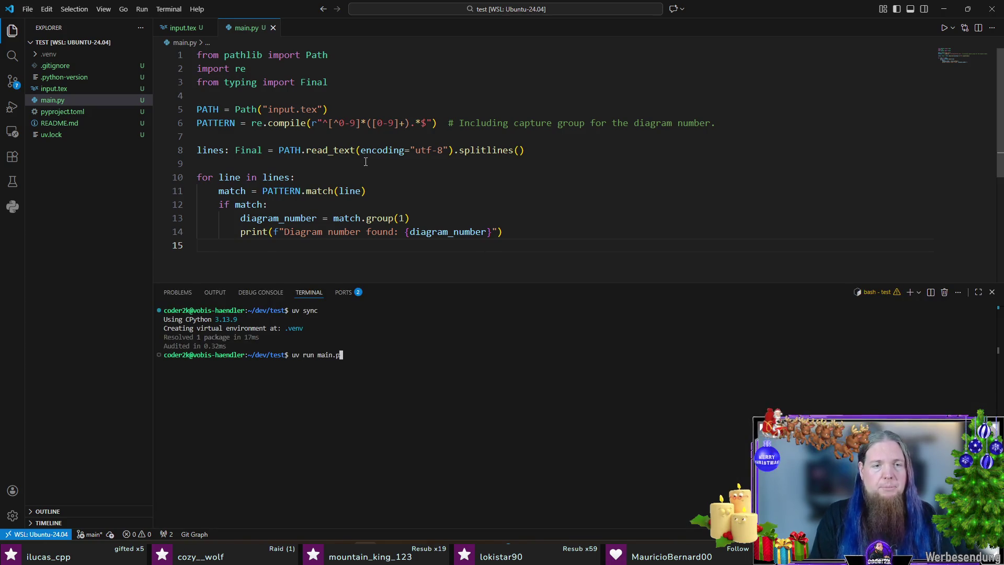
text(y)
key(Return)
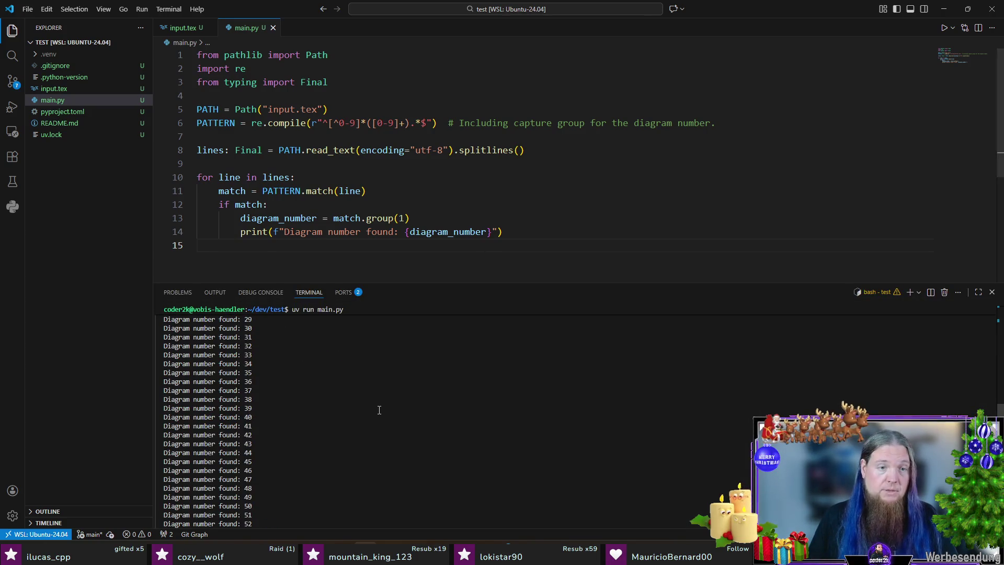
key(ctrl+grave)
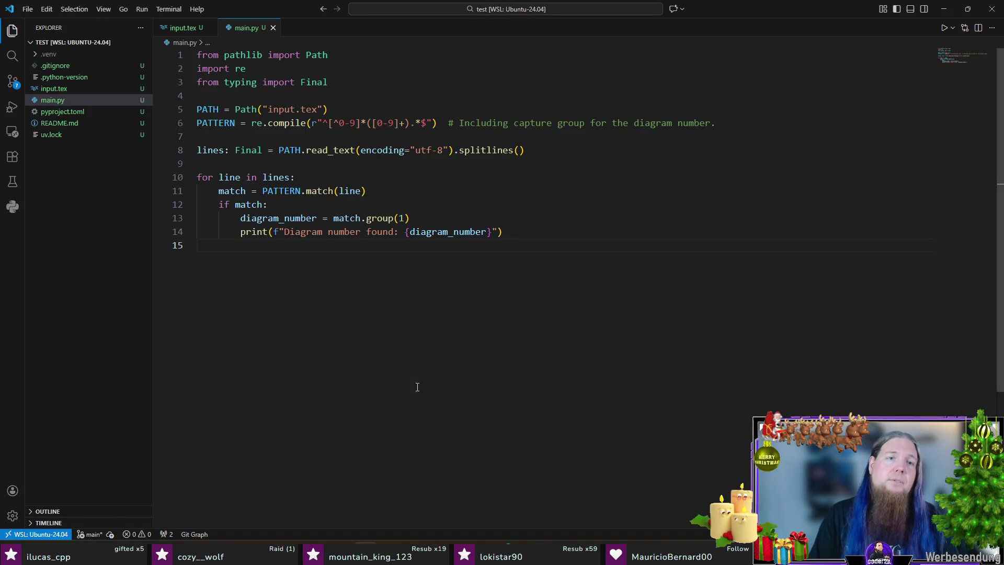
key(Up)
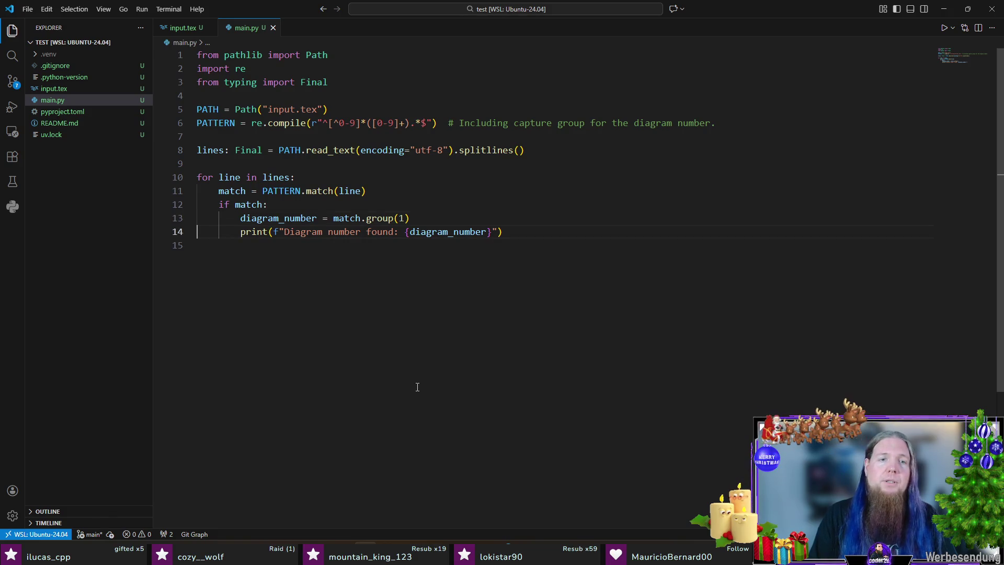
key(Up)
key(Up)
key(Up)
key(Up)
key(Up)
key(End)
key(Return)
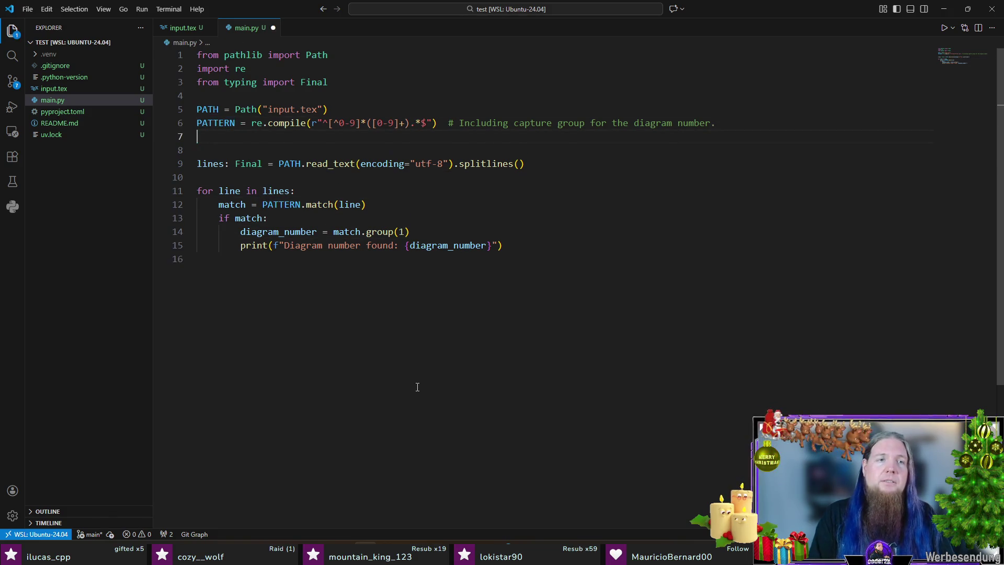
text(THRESHOLD =)
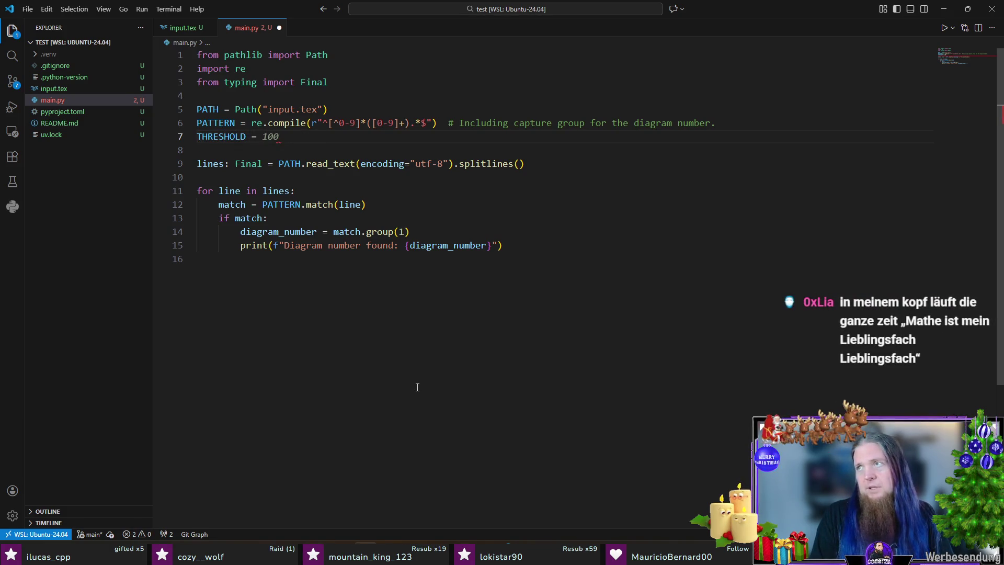
Add DIAGRAM_TO_REMOVE = 22, convert the match to int and skip that diagram
key(shift+Home)
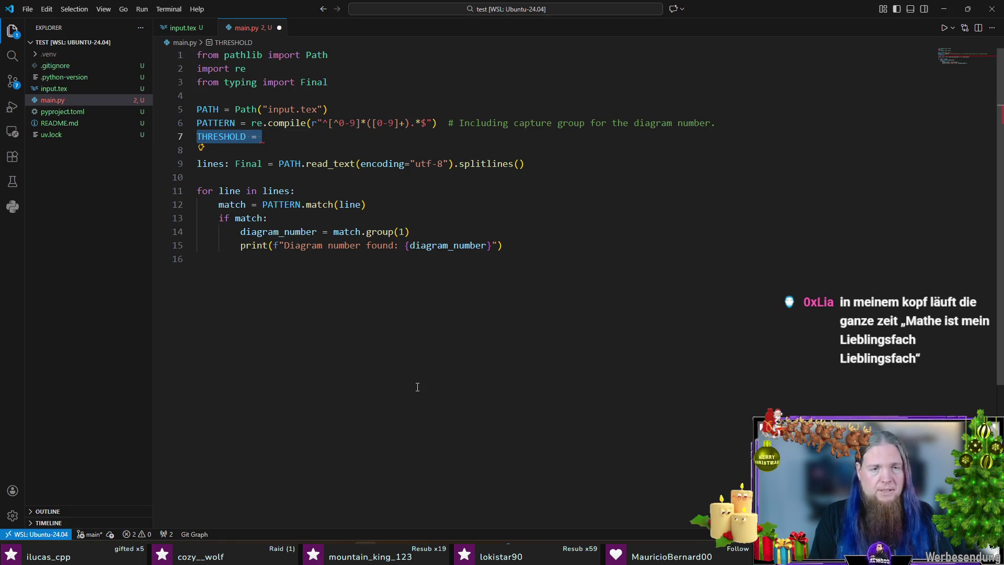
text(DIAGRAM_TORE)
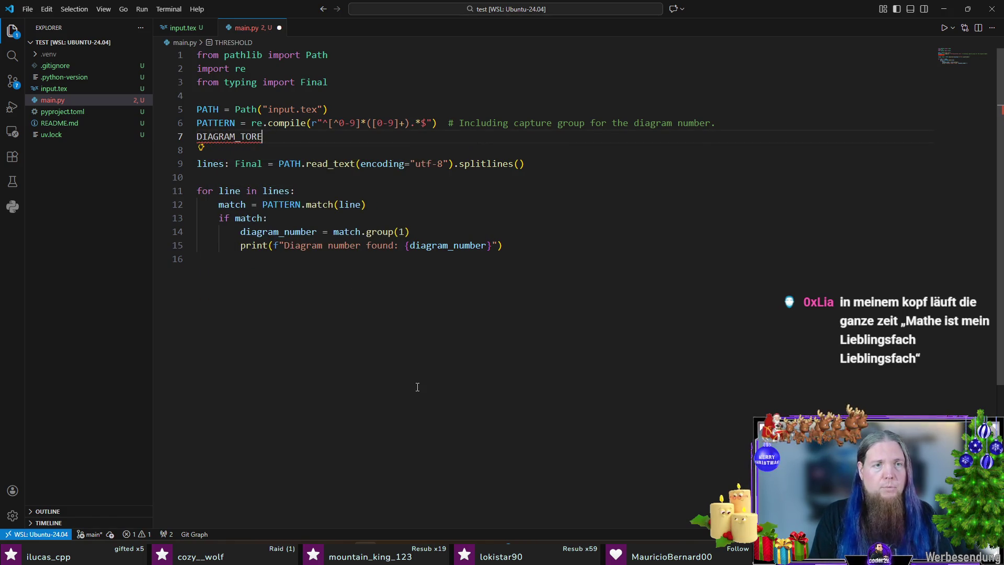
key(BackSpace)
key(BackSpace)
text(_REMOVE = 22)
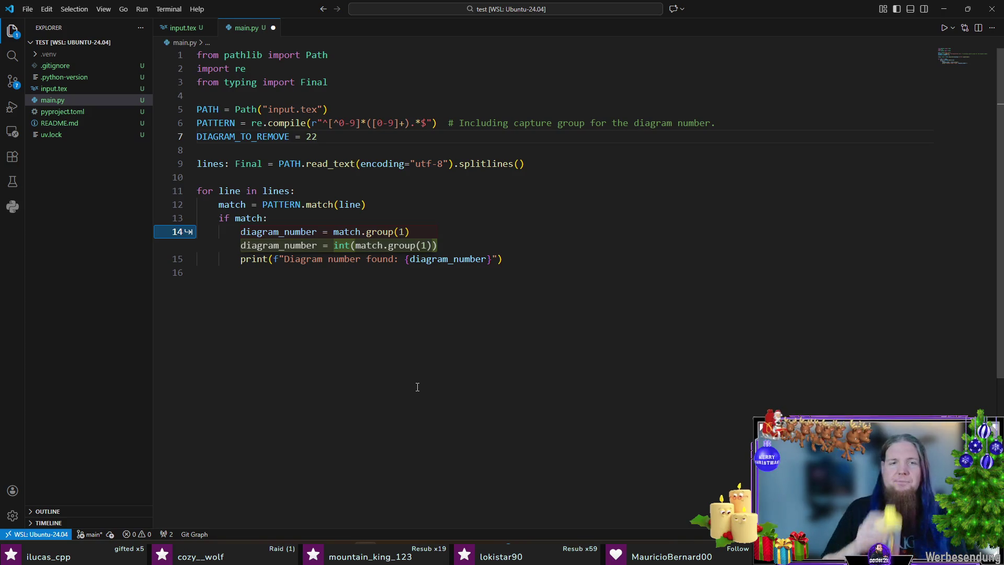
key(Tab)
key(Tab)
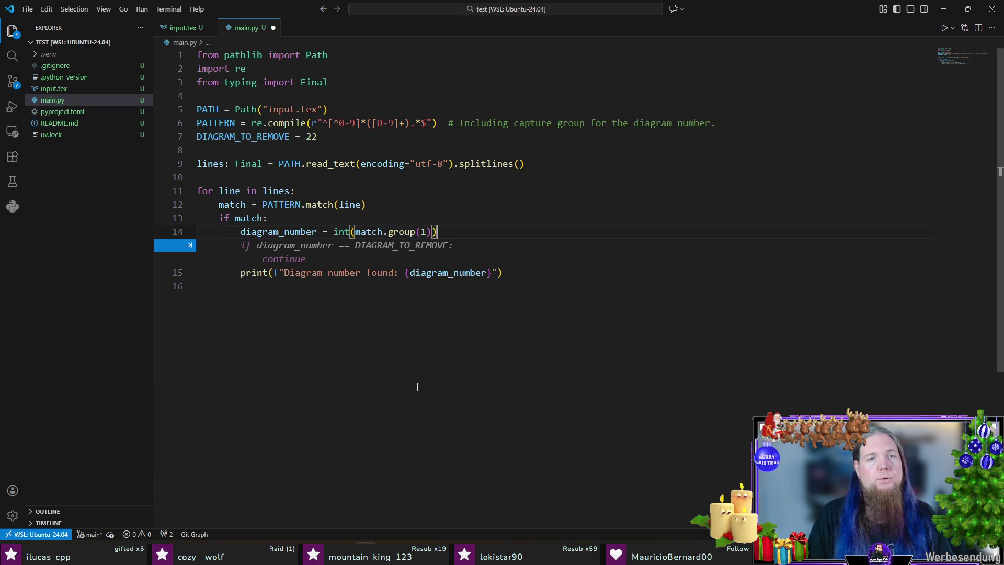
key(Tab)
key(Down)
key(End)
key(shift+Home)
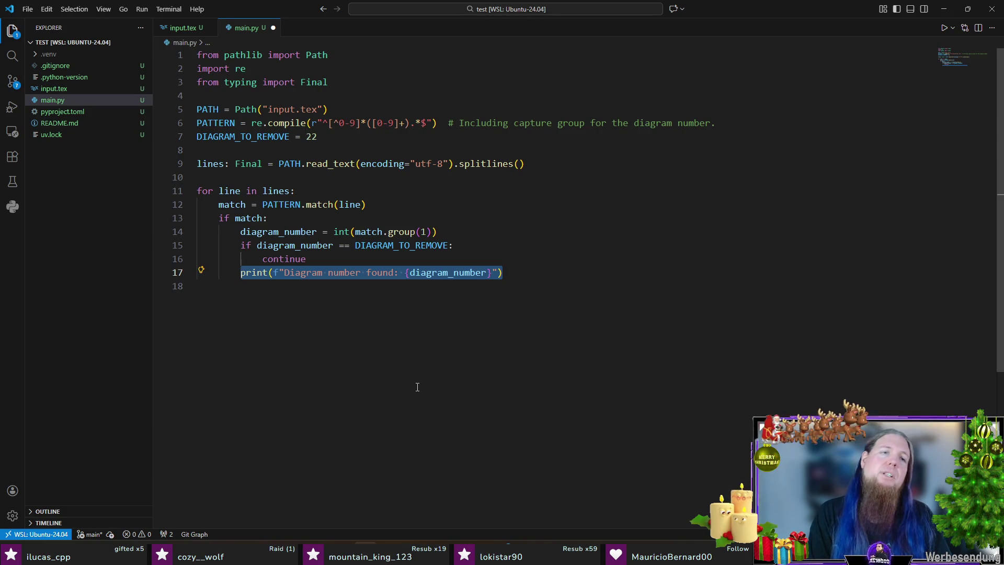
text(if diagram)
Print earlier diagram lines unchanged and renumber later ones to number-1, save, and recall the run command
key(Tab)
text(<)
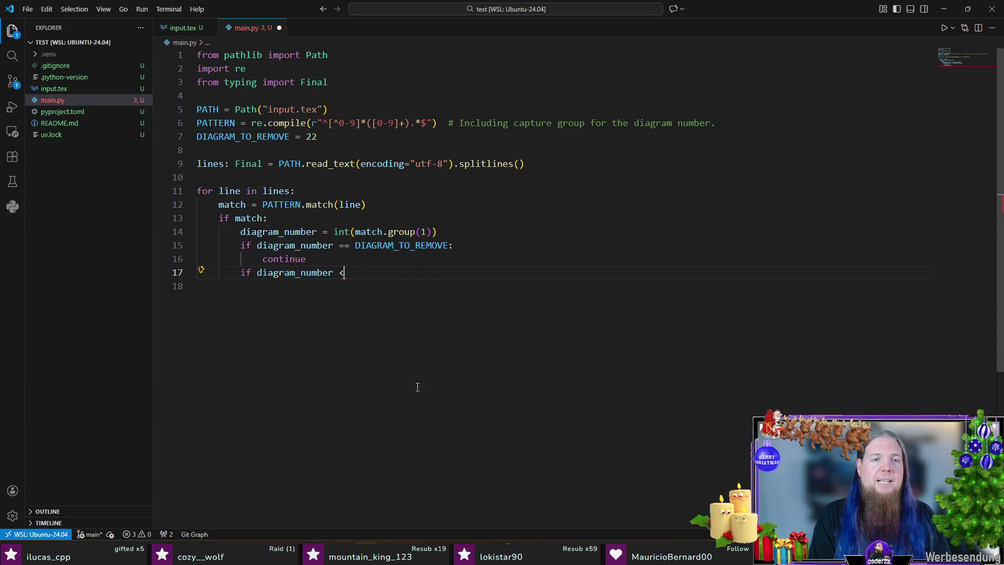
key(Tab)
key(Return)
text(else:)
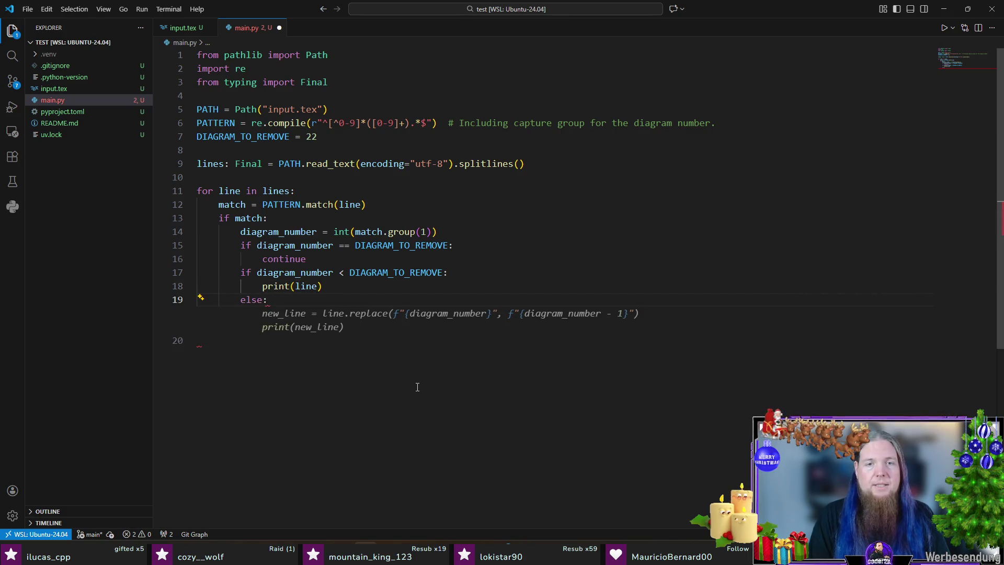
key(Tab)
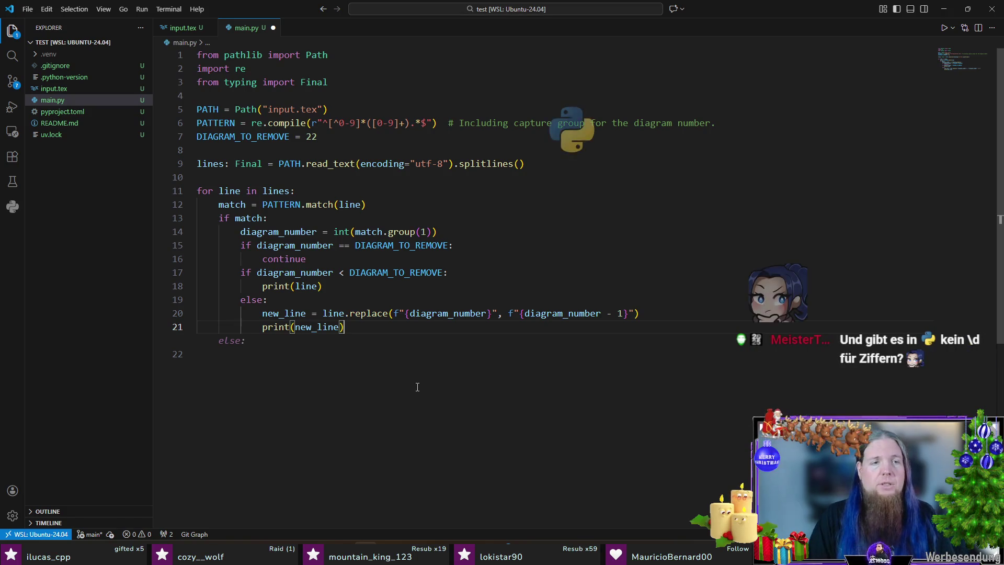
key(ctrl+s)
key(ctrl+grave)
key(Up)
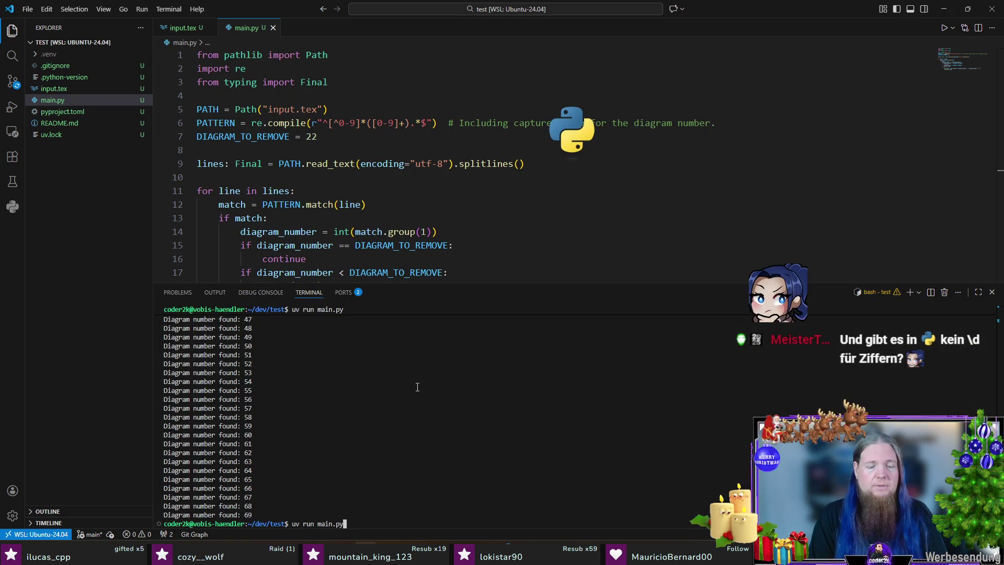
key(ctrl+grave)
key(Up)
key(ctrl+grave)
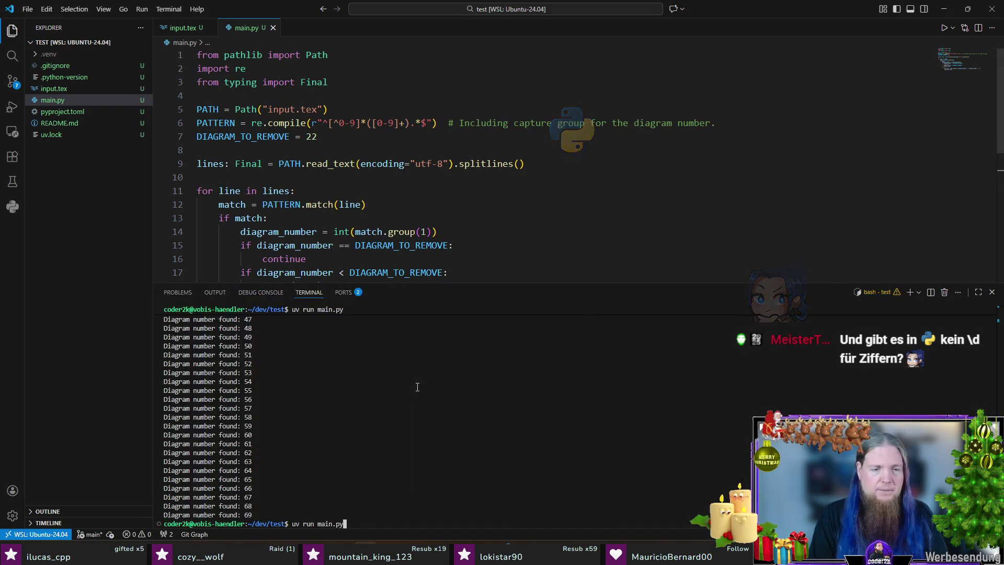
key(Return)
scroll(424, 408, up, 5)
scroll(431, 423, up, 5)
scroll(431, 427, up, 5)
scroll(431, 427, up, 4)
scroll(431, 428, down, 4)
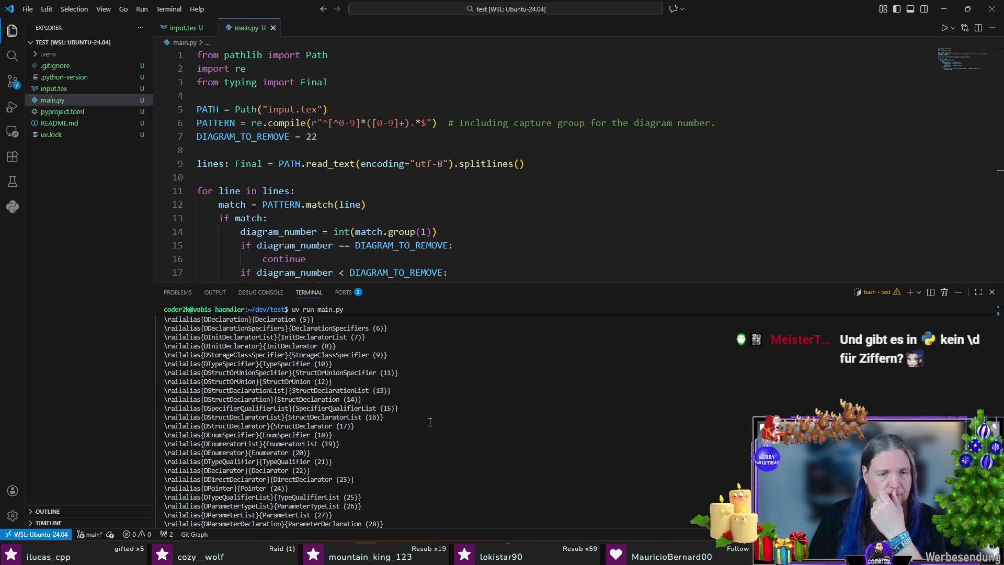
scroll(402, 413, up, 1)
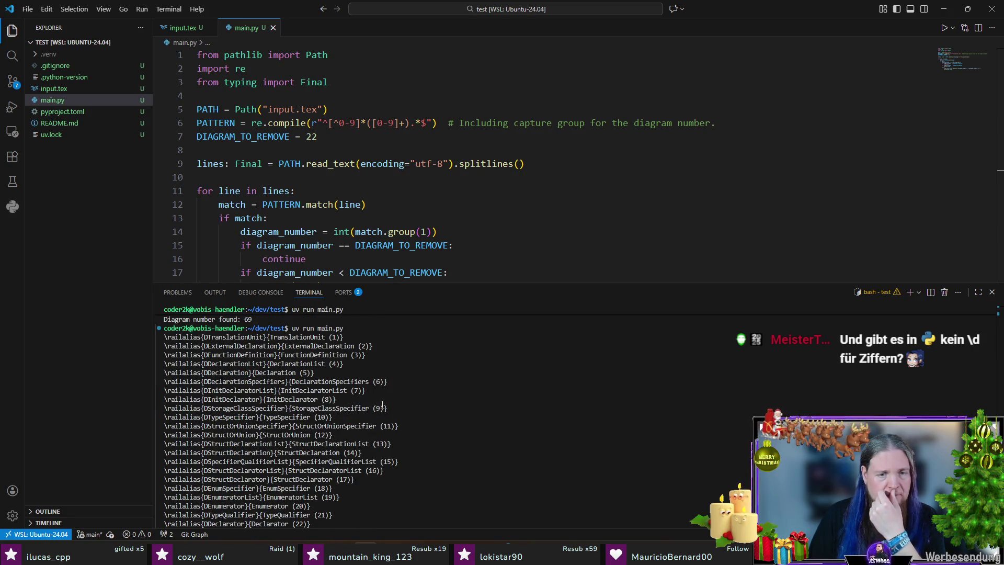
scroll(382, 404, down, 1)
scroll(339, 473, down, 1)
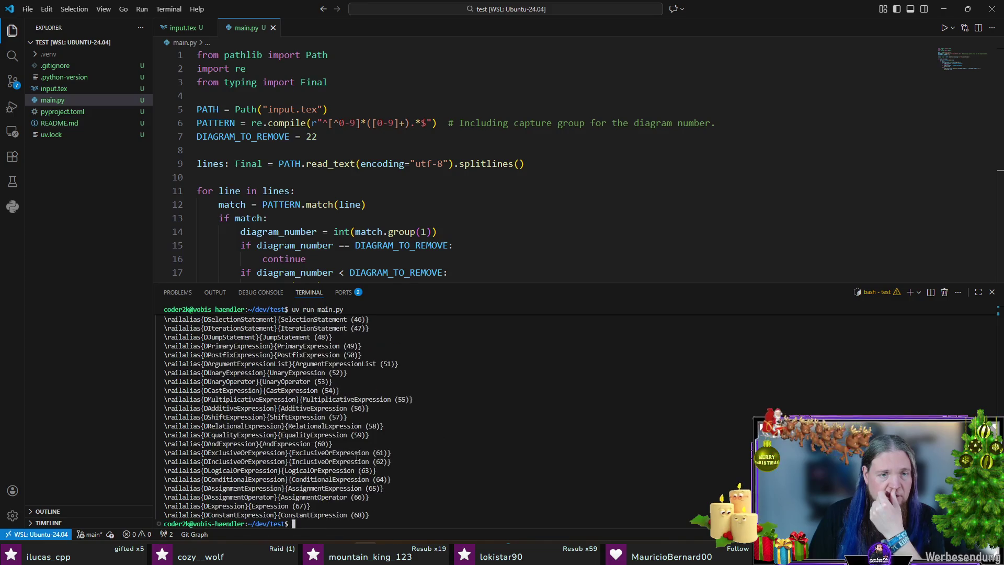
key(ctrl+j)
Rename PATH to INPUT_PATH everywhere and add an OUTPUT_PATH for output.tex
key(Up)
key(Up)
key(Up)
key(Up)
key(Up)
key(Up)
key(Up)
key(Up)
key(Up)
key(Home)
key(F2)
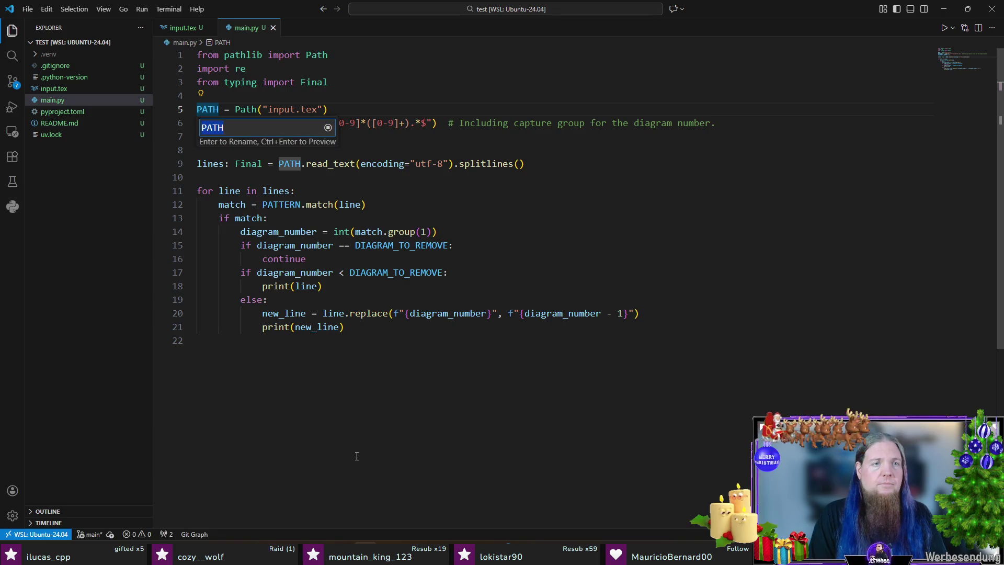
key(Home)
text(INPUT_)
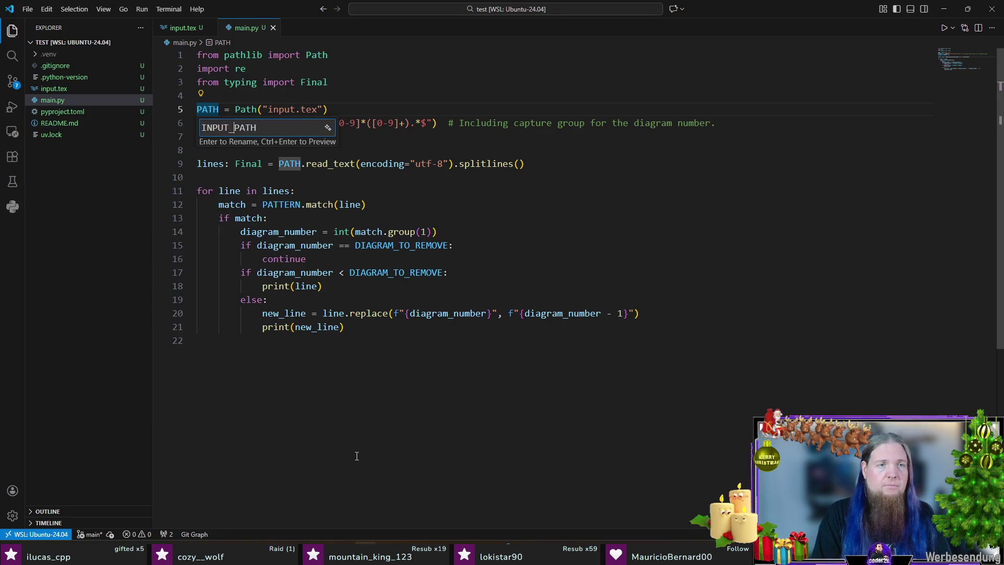
key(Return)
key(End)
key(Return)
text(O)
key(Tab)
Collect the lines in an output list instead of printing and write it to OUTPUT_PATH, then save
key(Down)
key(Down)
key(Down)
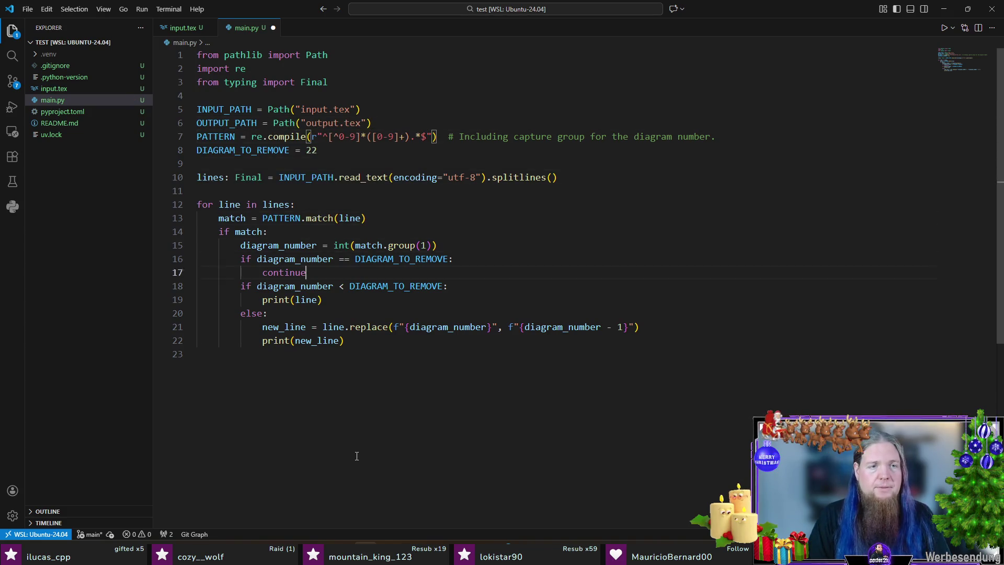
key(Up)
key(Up)
key(Up)
key(Up)
key(Up)
key(Up)
key(Up)
key(Return)
key(Return)
key(Up)
text(output: Final[list[s)
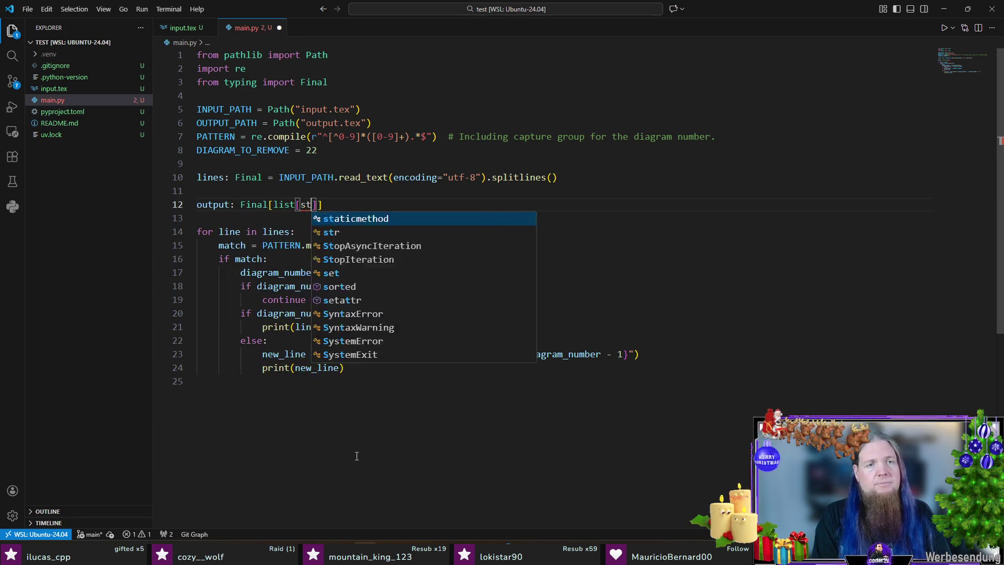
text(tr]] = [])
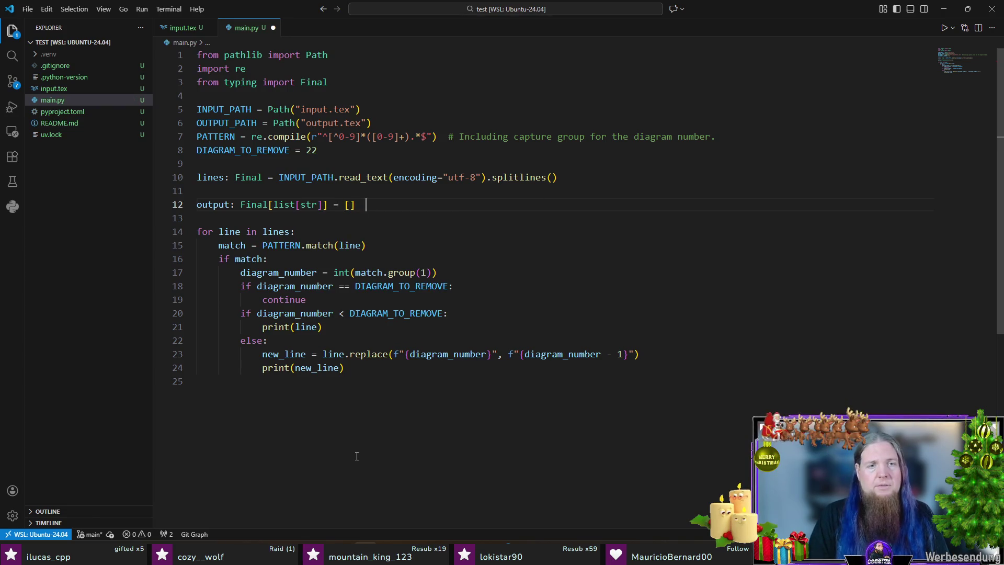
key(Down)
key(Down)
key(Down)
key(Down)
key(Down)
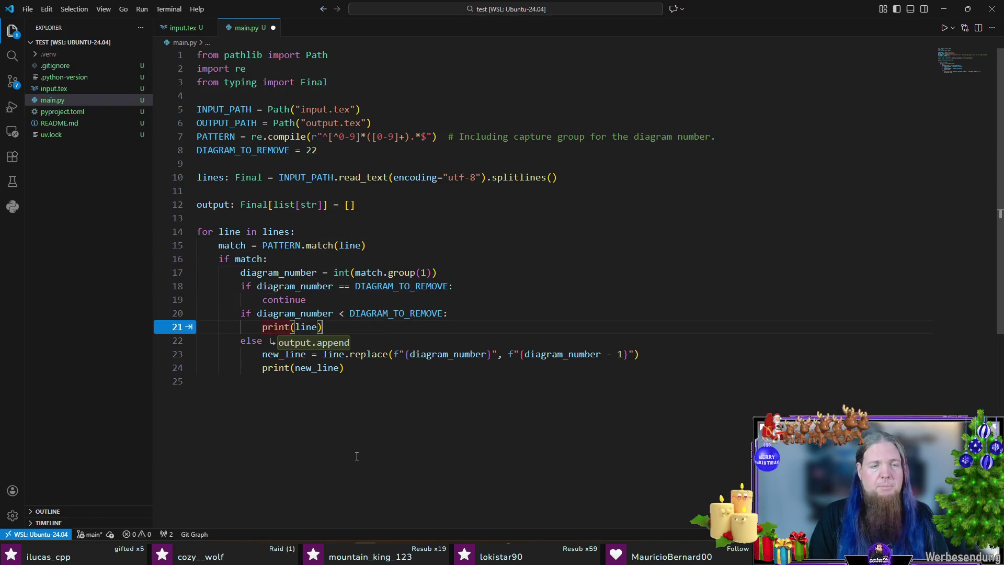
key(Tab)
key(Tab)
key(Down)
key(BackSpace)
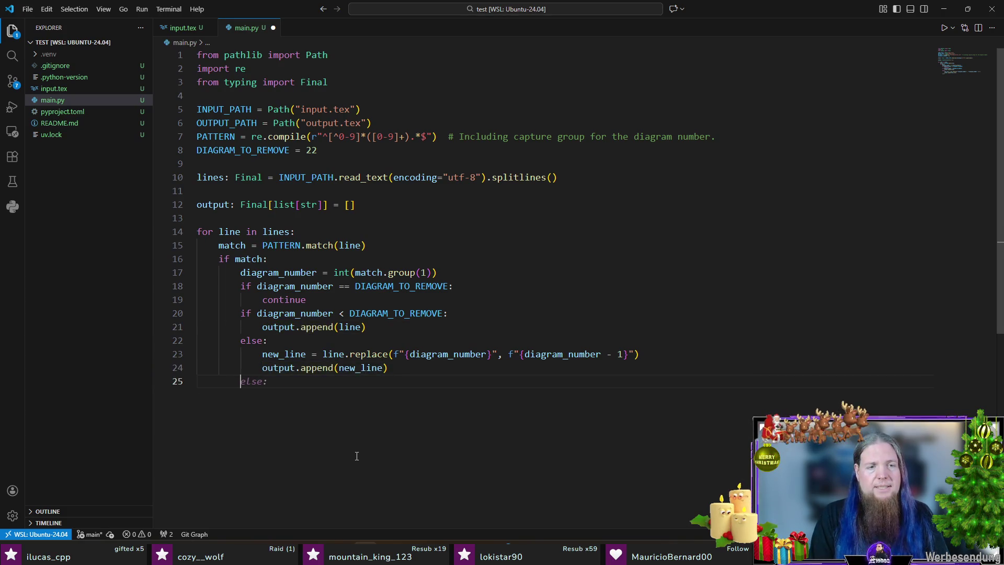
key(Return)
key(Tab)
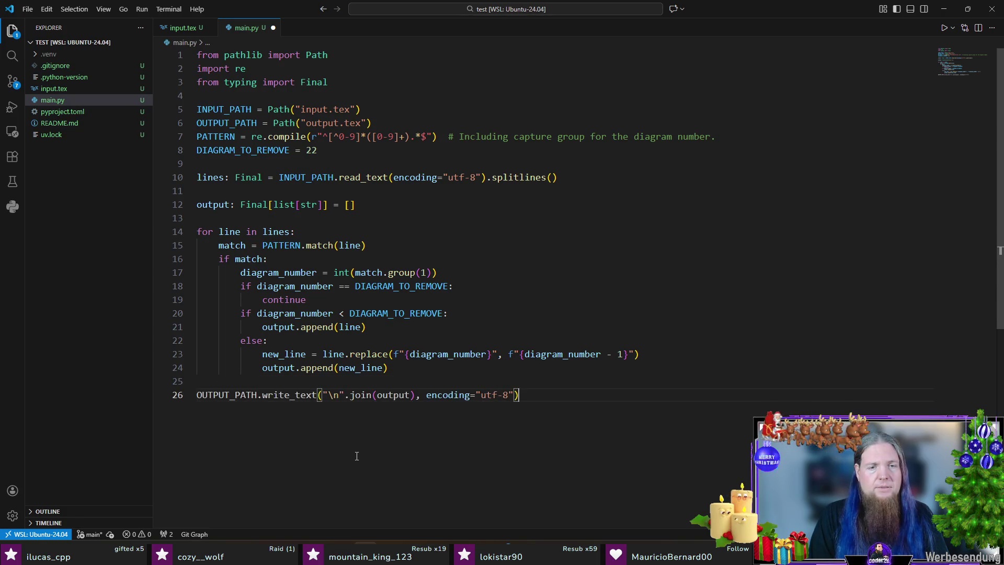
key(Return)
key(ctrl+s)
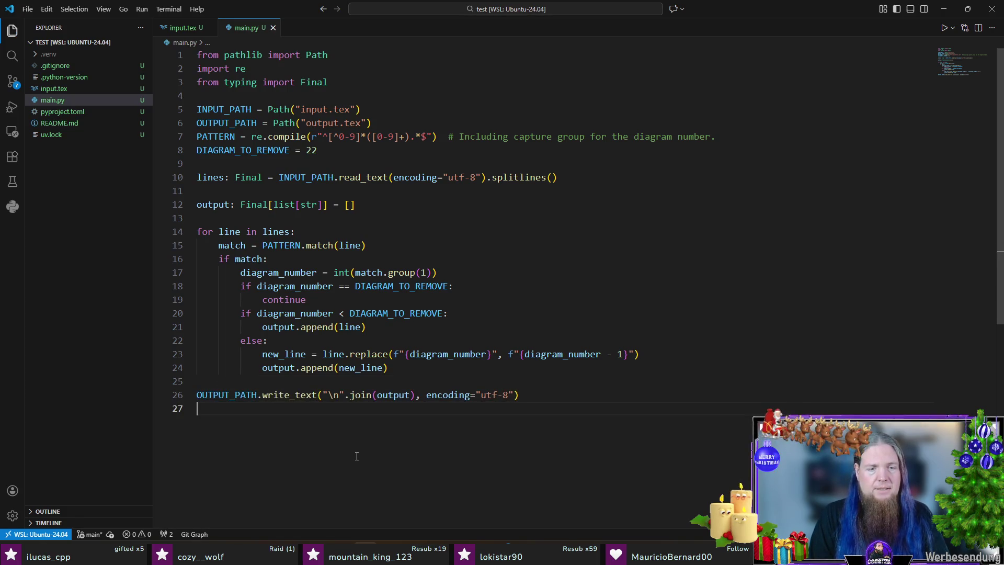
Run main.py again, open the generated output.tex, select all and switch to TeXstudio
key(ctrl+grave)
key(Up)
key(Return)
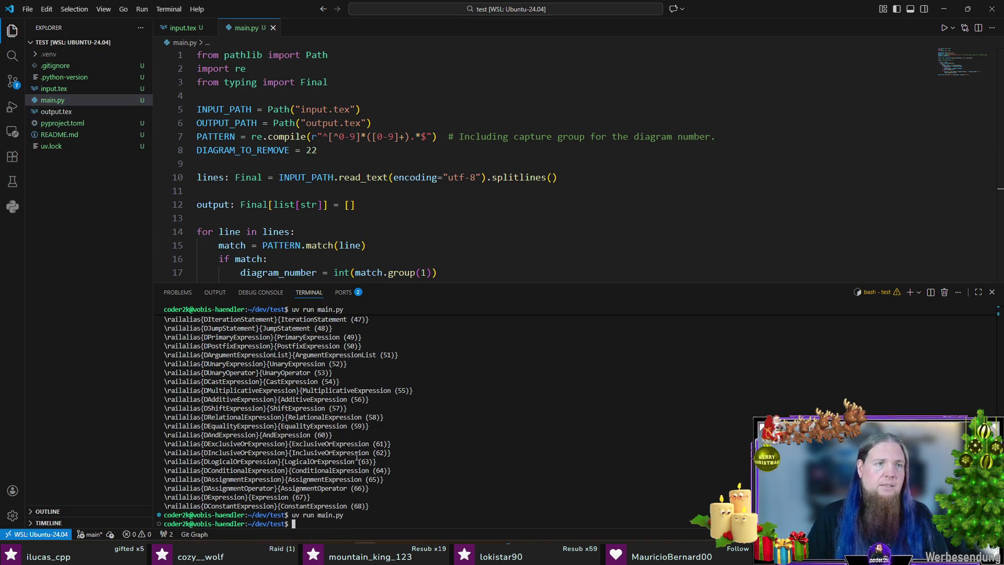
click(56, 112)
click(585, 165)
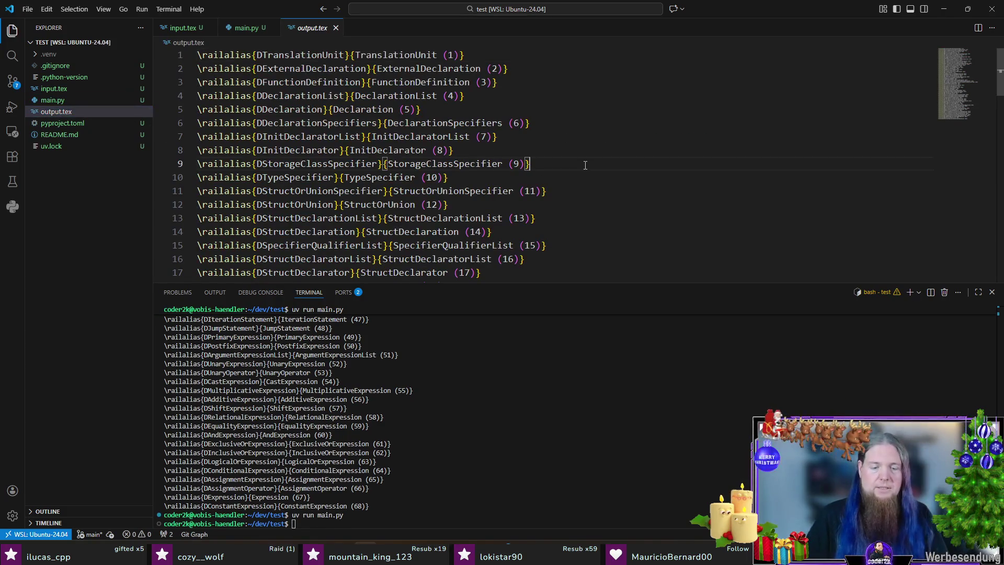
key(ctrl+grave)
scroll(573, 244, down, 15)
scroll(577, 248, up, 5)
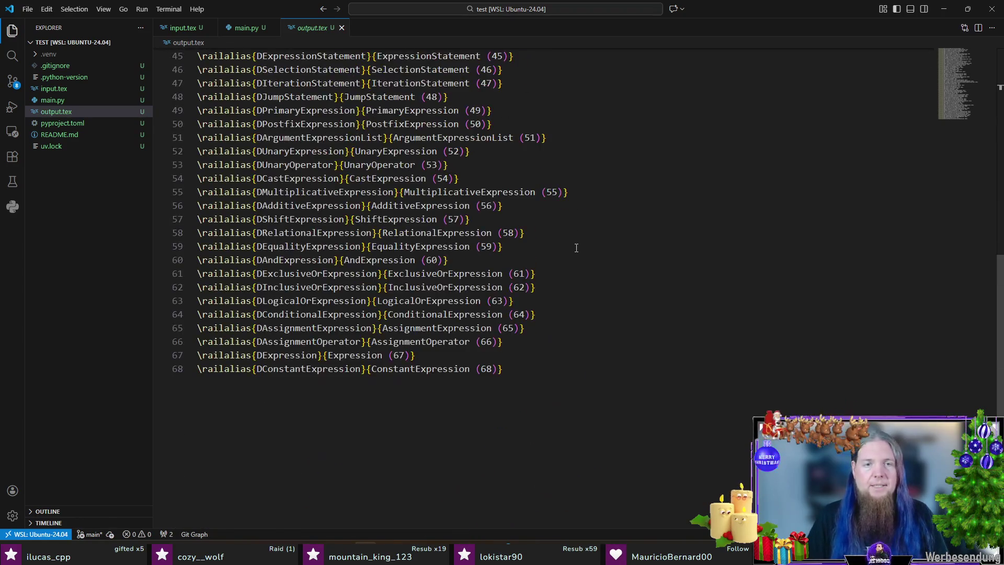
scroll(576, 248, up, 8)
scroll(580, 247, up, 7)
click(583, 248)
key(ctrl+a)
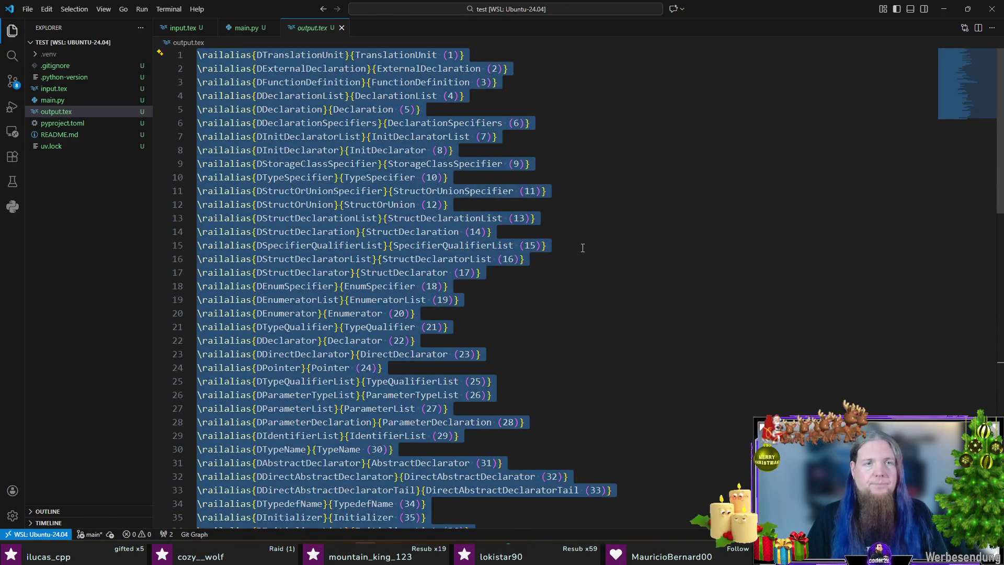
key(alt+Tab)
scroll(447, 270, down, 2)
scroll(447, 270, down, 3)
scroll(448, 269, down, 2)
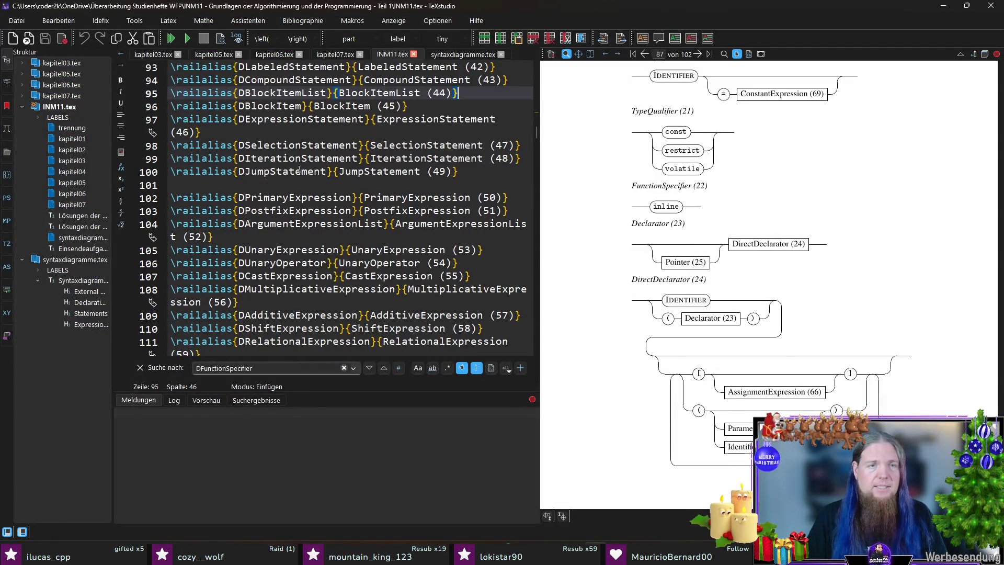
scroll(346, 181, down, 4)
scroll(392, 192, down, 4)
scroll(437, 204, down, 1)
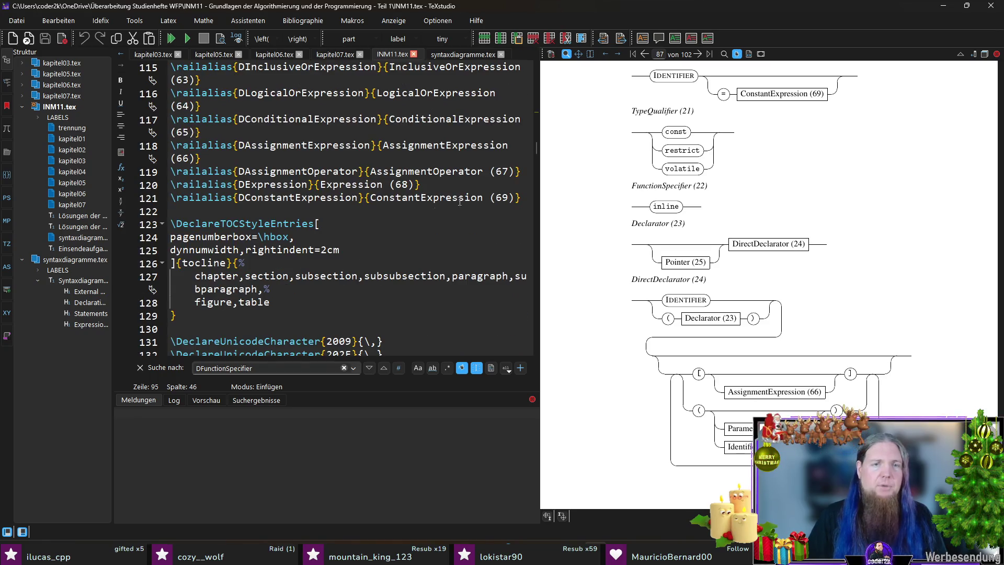
drag(531, 199, 290, 224)
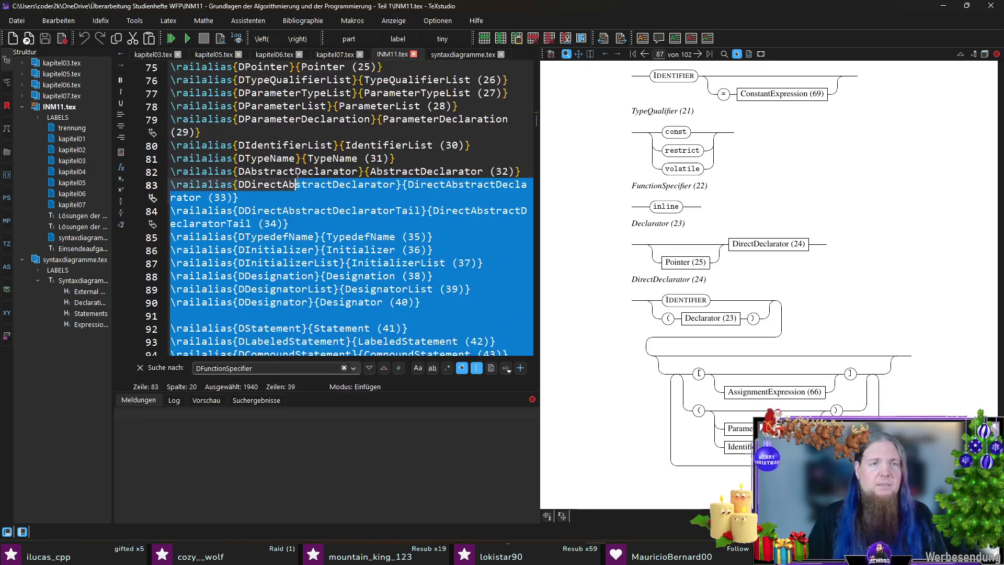
mouse_move(290, 226)
mouse_down()
mouse_move(236, 210)
mouse_move(234, 315)
mouse_move(235, 211)
mouse_up()
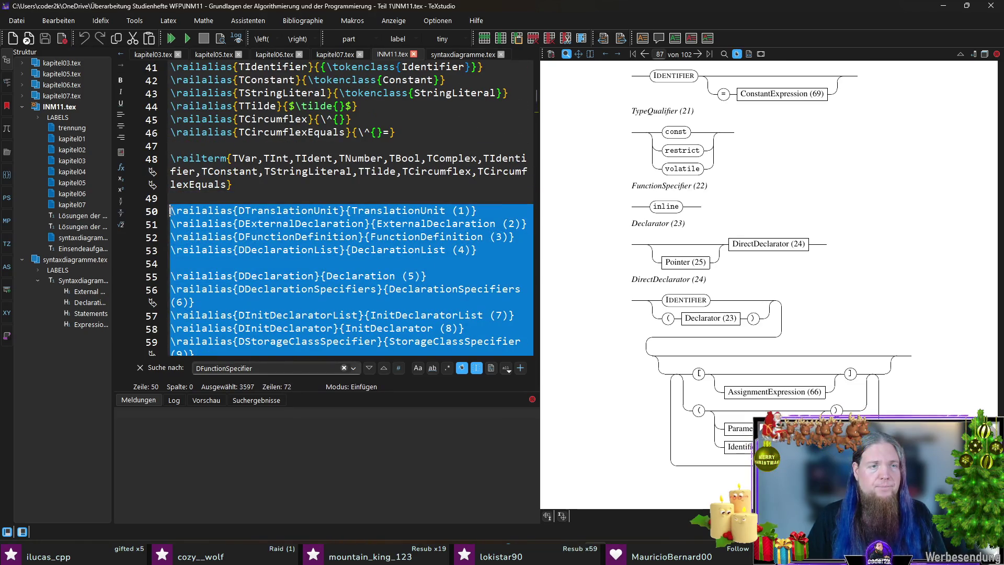
Replace INM11.tex's railalias block with the renumbered aliases ending at ConstantExpression (68) and save
key(ctrl+x)
key(ctrl+v)
key(ctrl+s)
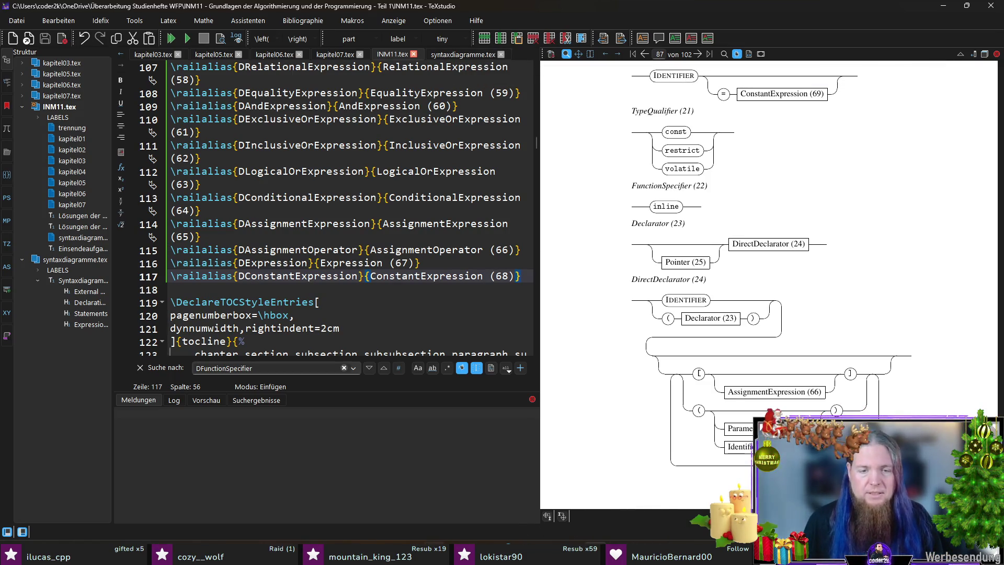
key(alt+Tab)
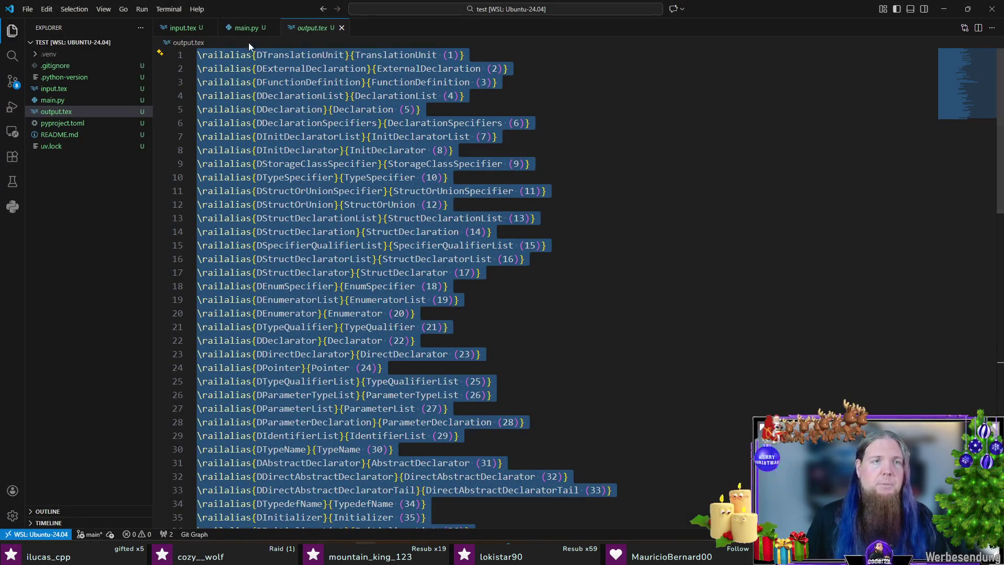
Replace both 0-9 ranges in main.py's PATTERN with \d digit classes
click(245, 27)
key(shift+Right)
key(shift+Right)
text(\d)
key(shift+Right)
key(shift+Right)
key(shift+Right)
text(\d)
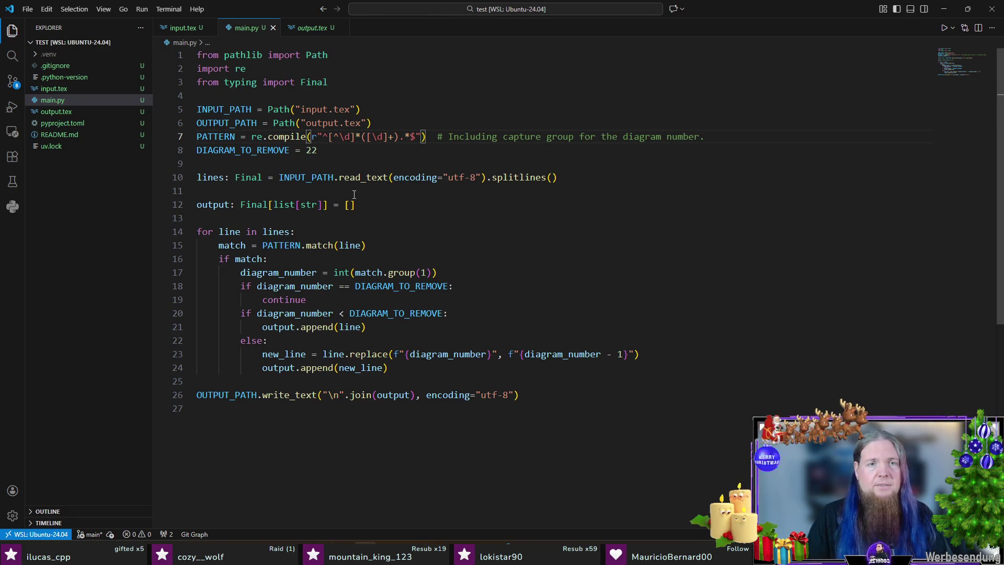
Rerun 'uv run main.py', review the regenerated output.tex and return to main.py
key(ctrl+grave)
key(Up)
key(Return)
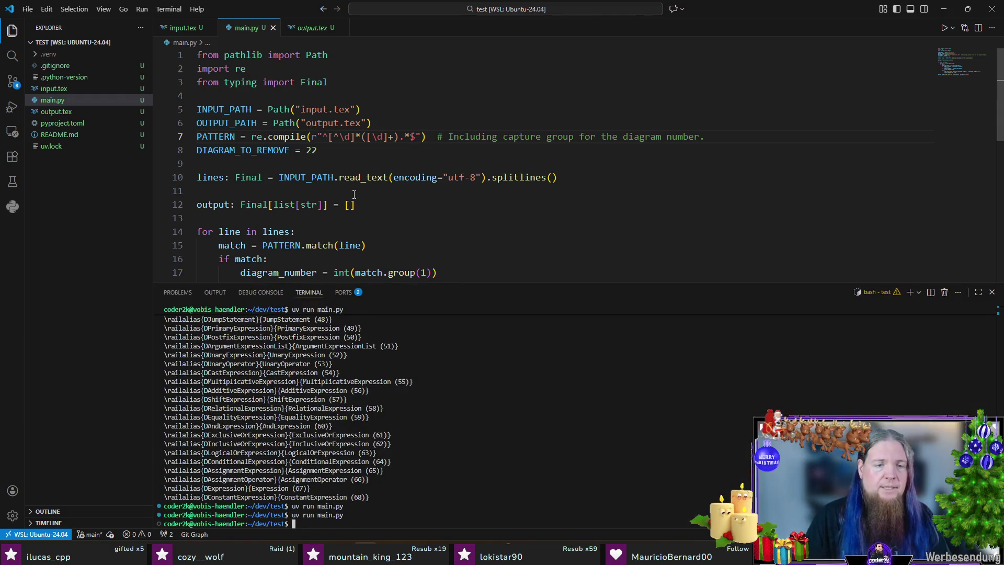
click(313, 28)
scroll(580, 193, down, 6)
scroll(579, 192, down, 7)
scroll(589, 191, up, 2)
scroll(590, 190, up, 3)
scroll(597, 225, up, 1)
scroll(597, 225, up, 2)
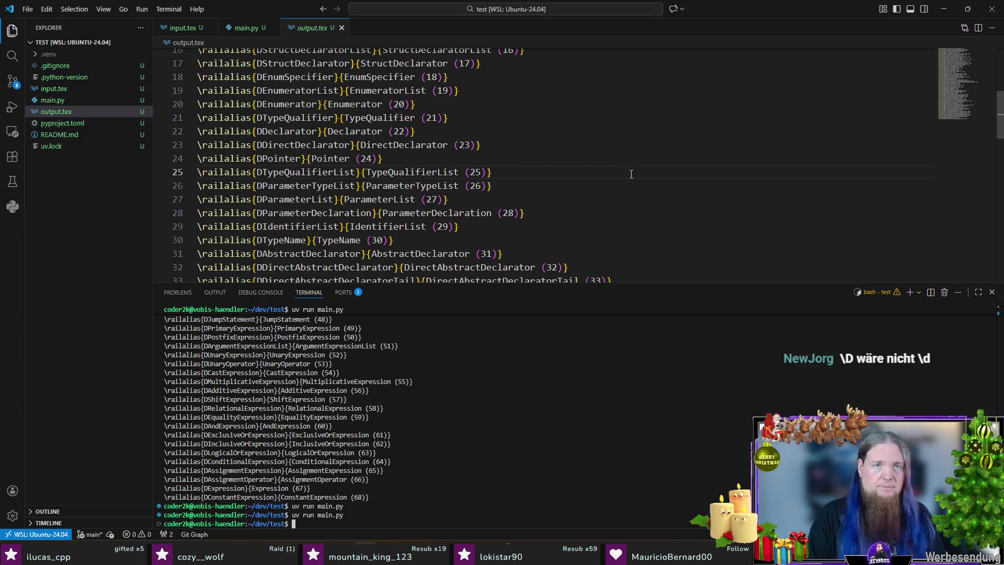
key(ctrl+j)
key(ctrl+Tab)
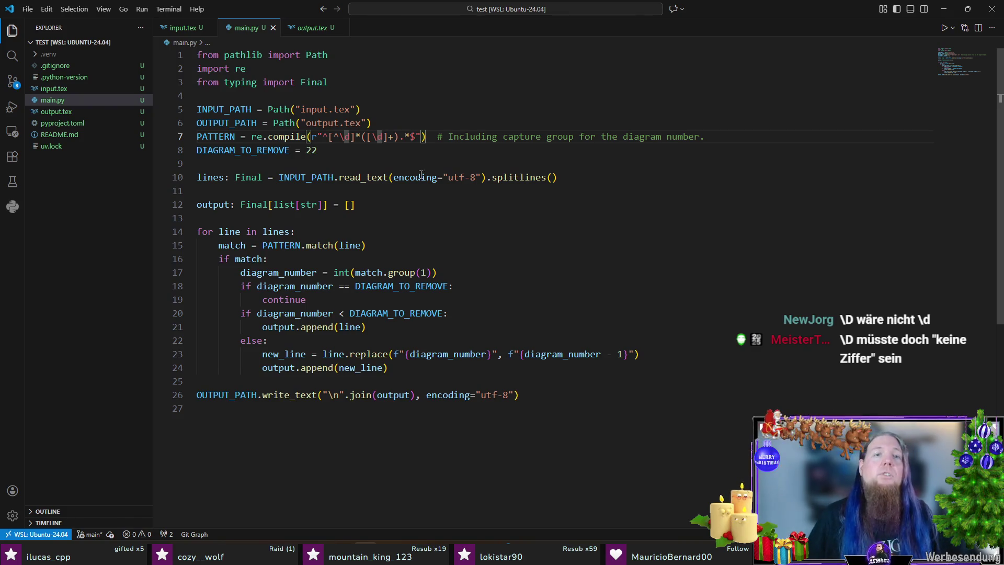
Adjust the negated digit class in PATTERN, save main.py and rerun it
key(BackSpace)
key(BackSpace)
key(BackSpace)
text(\D)
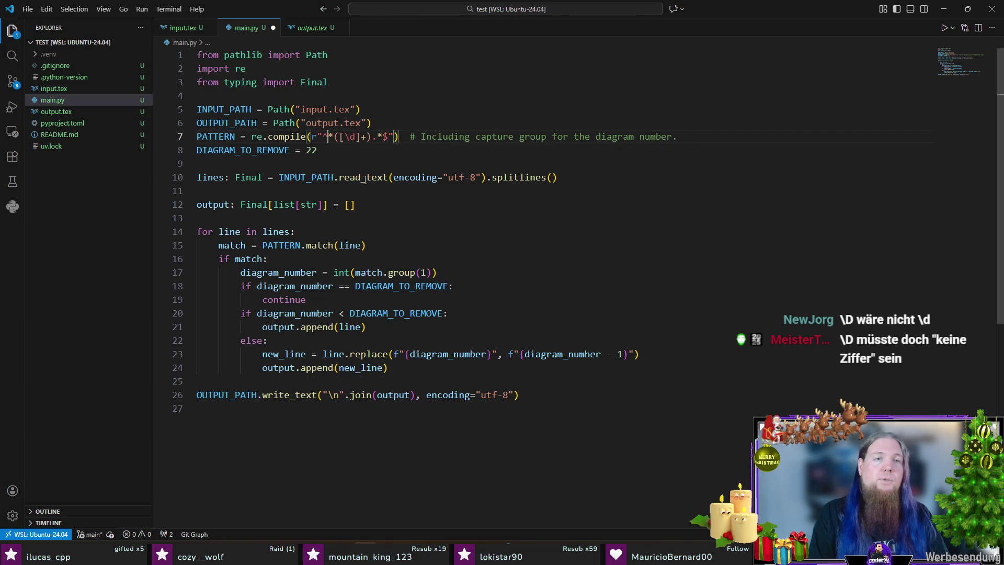
key(ctrl+s)
key(ctrl+grave)
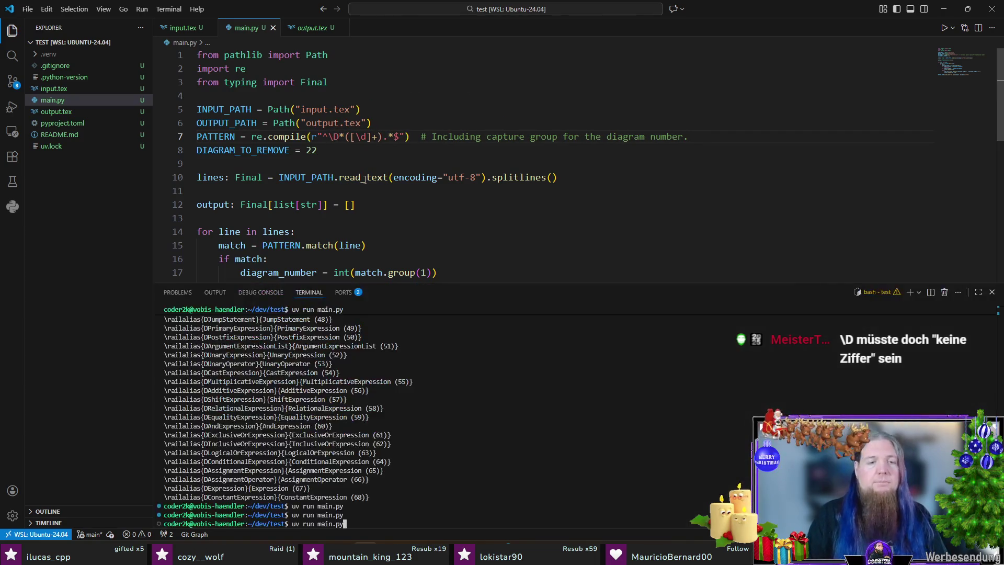
key(Up)
key(Return)
Inspect output.tex's renumbered entries near line 22, then switch to TeXstudio
click(312, 28)
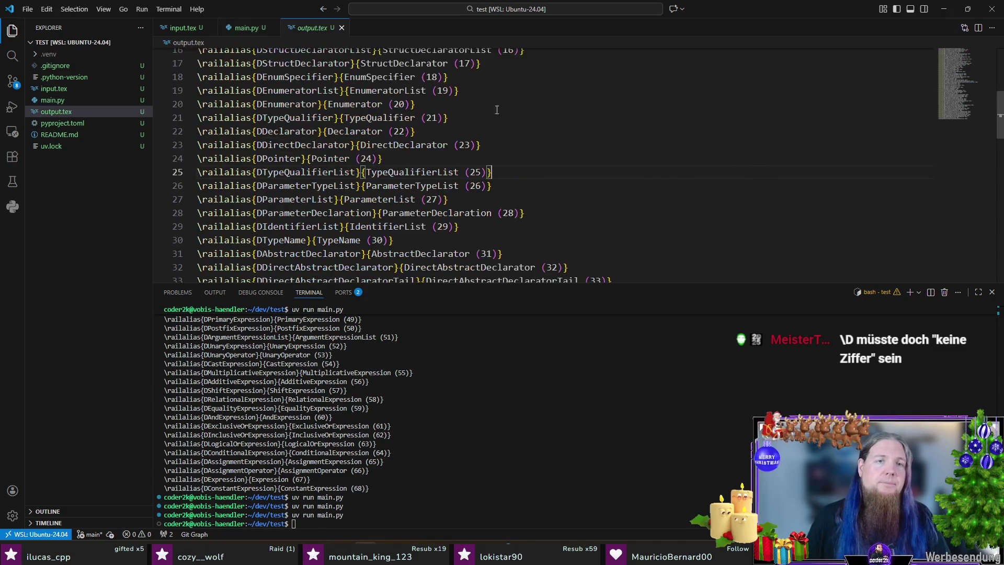
click(612, 169)
click(602, 210)
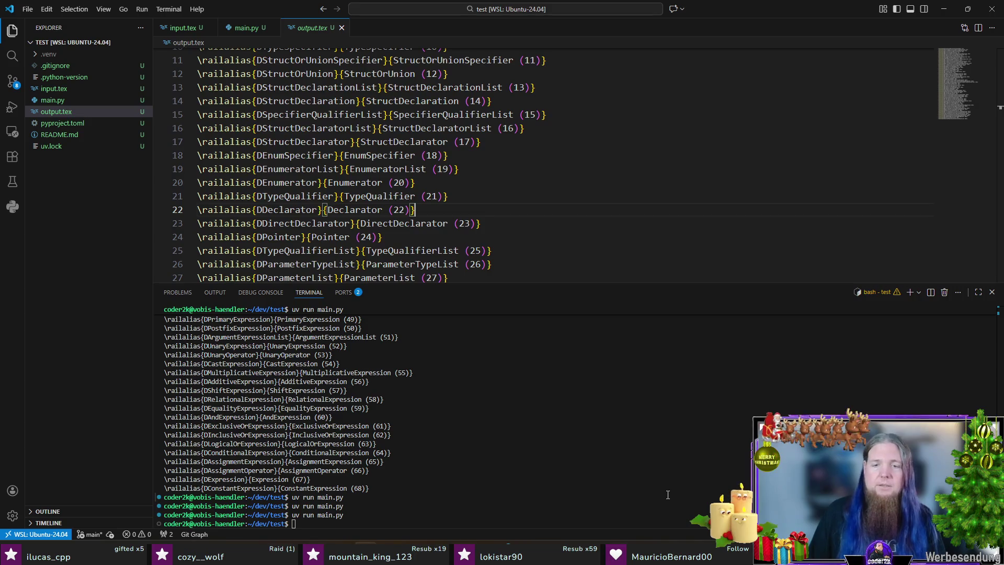
key(alt+Tab)
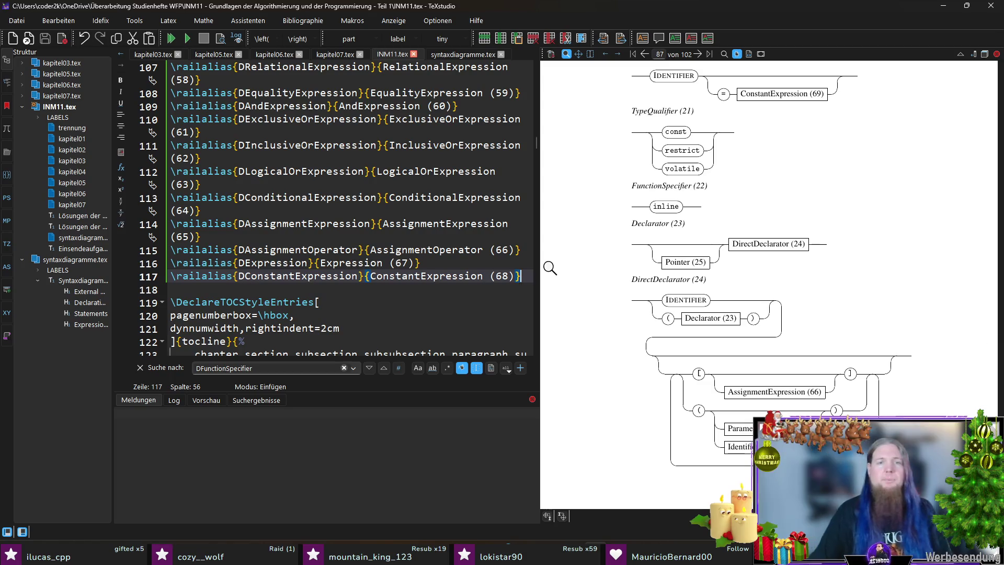
Compile syntaxdiagramme.tex and run 'rail INM11' in Git Bash to regenerate the diagrams
click(454, 54)
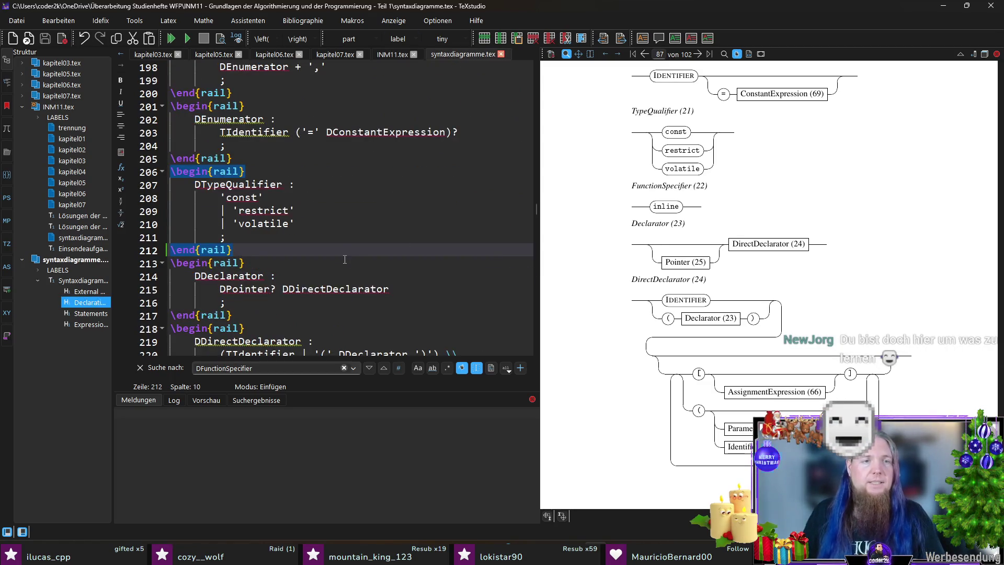
key(F5)
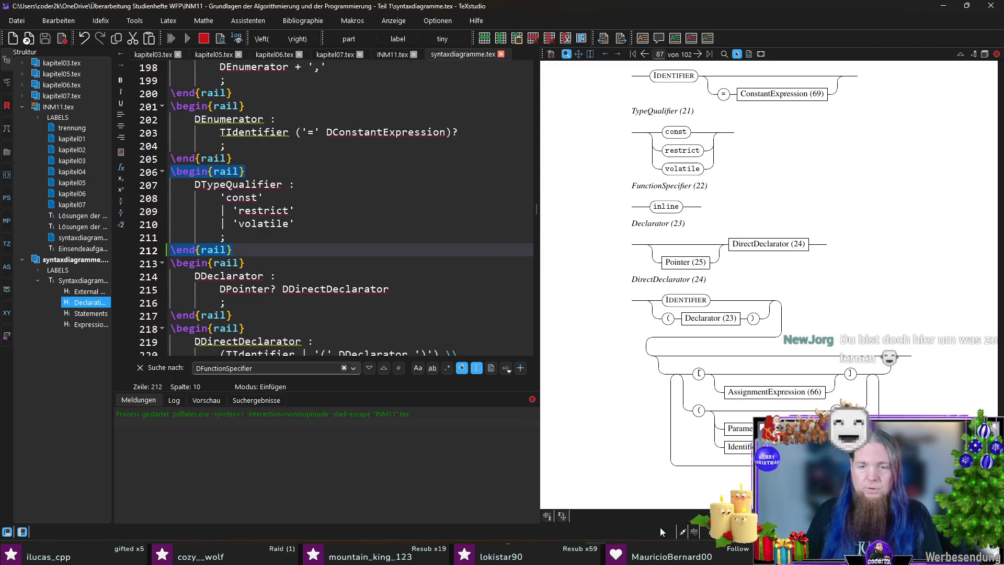
key(alt+Tab)
key(Up)
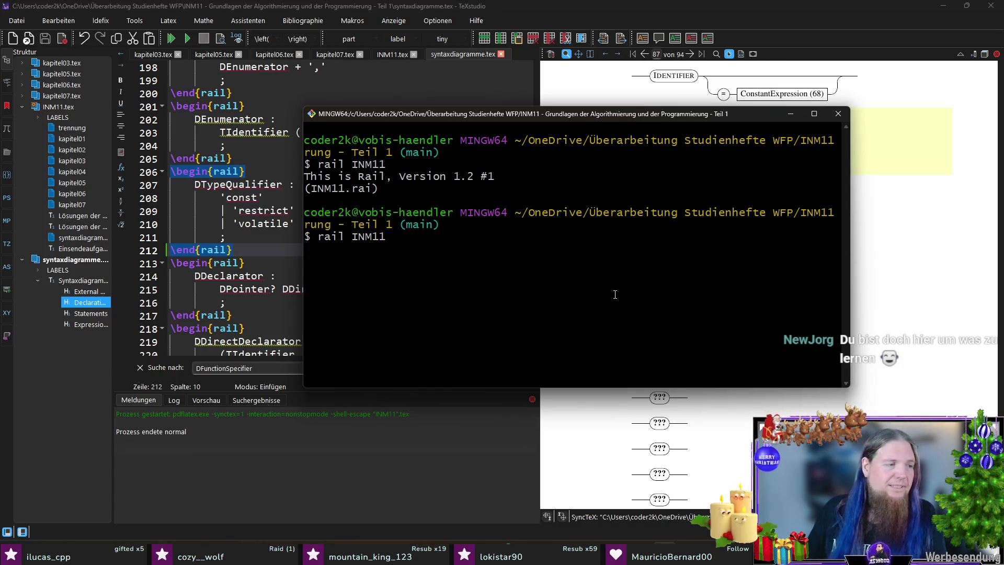
key(Return)
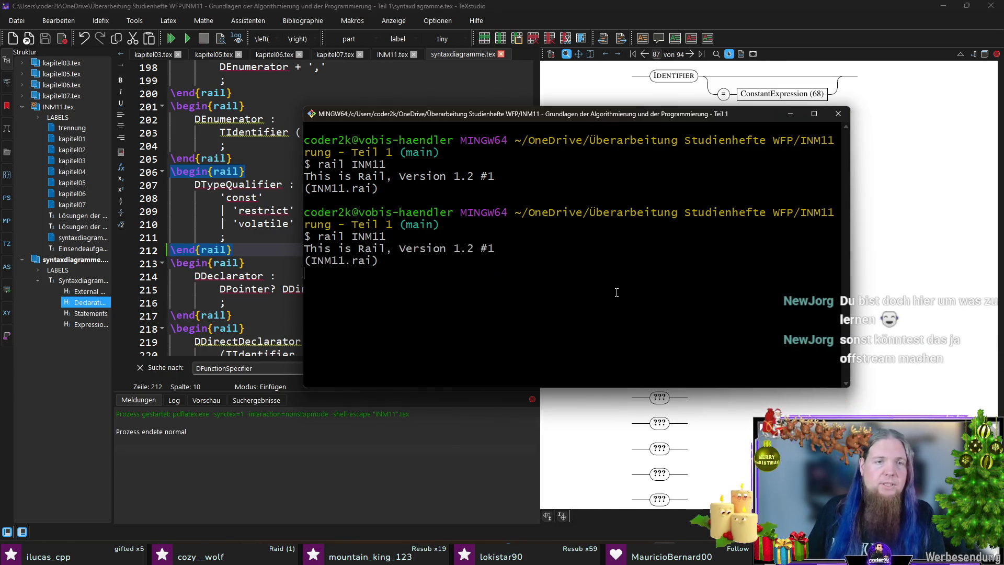
Recompile in TeXstudio so the PDF shows Declarator (22) and DirectDeclarator (23)
click(613, 10)
key(F5)
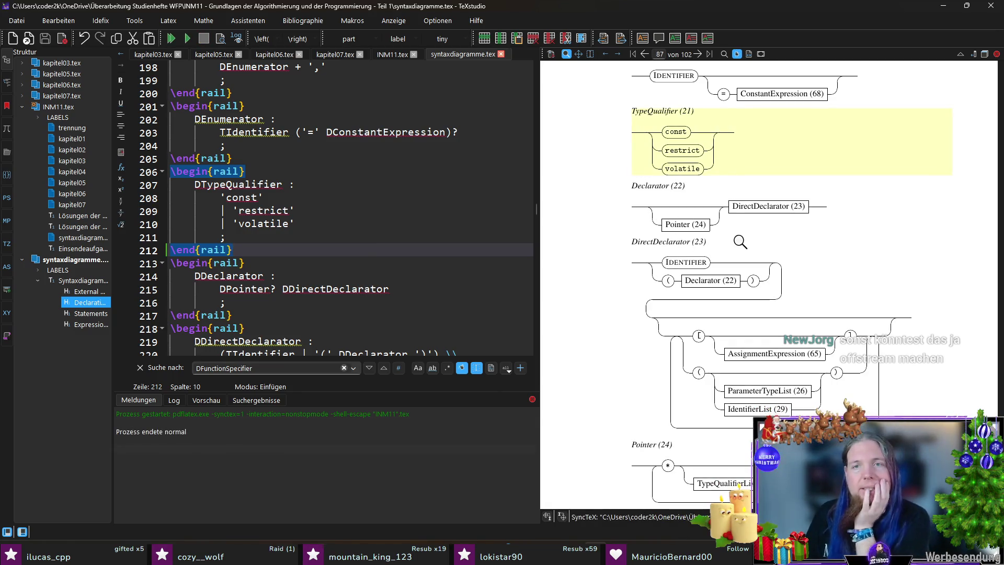
scroll(722, 213, up, 1)
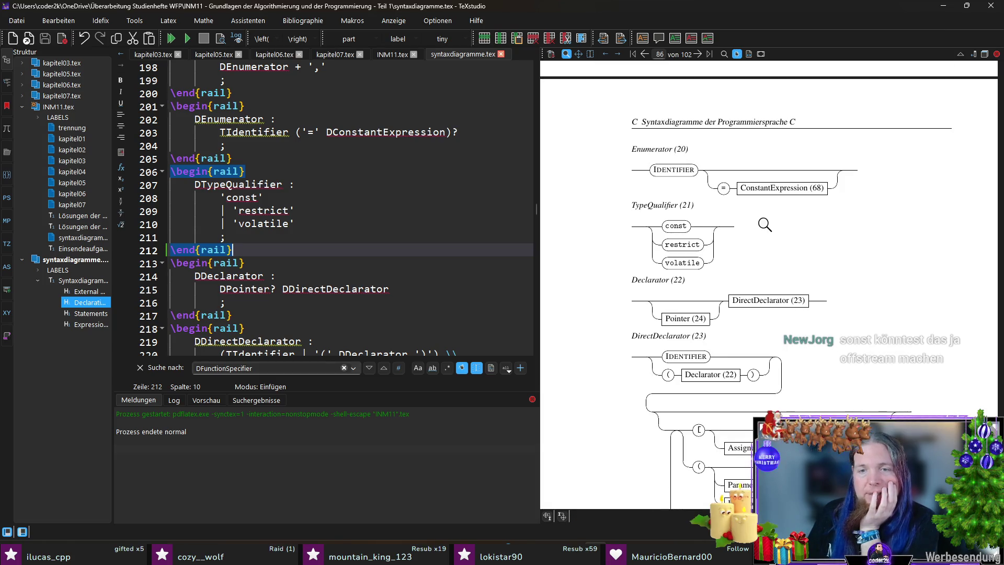
scroll(765, 225, down, 1)
key(ctrl+f)
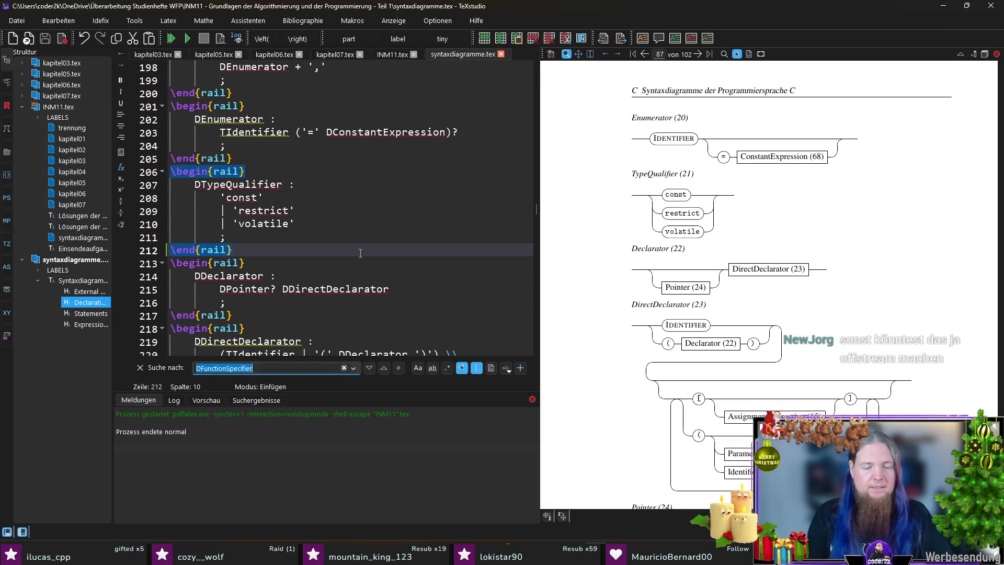
text('inline')
scroll(360, 252, up, 5)
scroll(345, 260, up, 1)
scroll(332, 266, down, 1)
Replace the DTypedefName reference in DTypeSpecifier with TIdentifier and save
ctrl+click(276, 225)
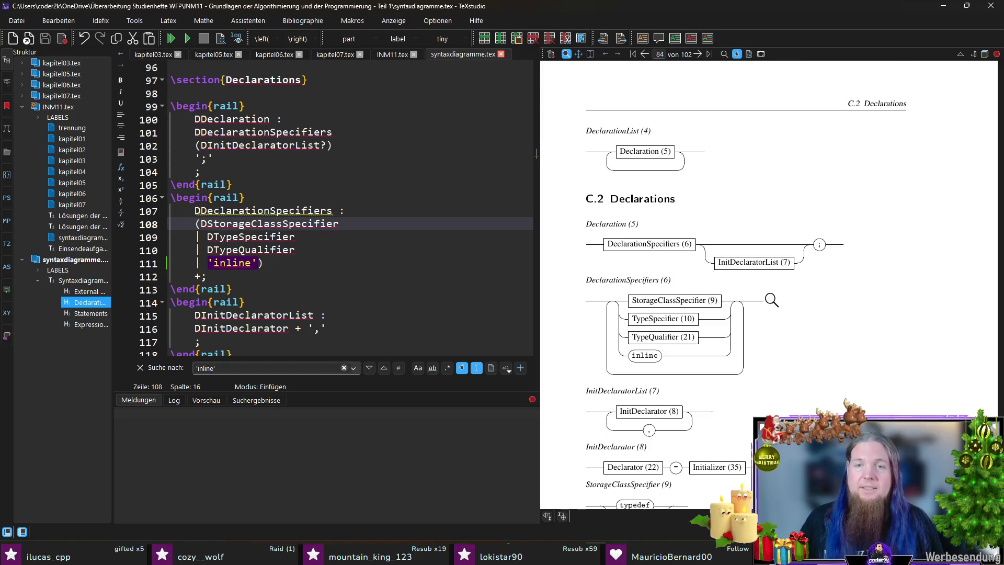
scroll(679, 191, down, 10)
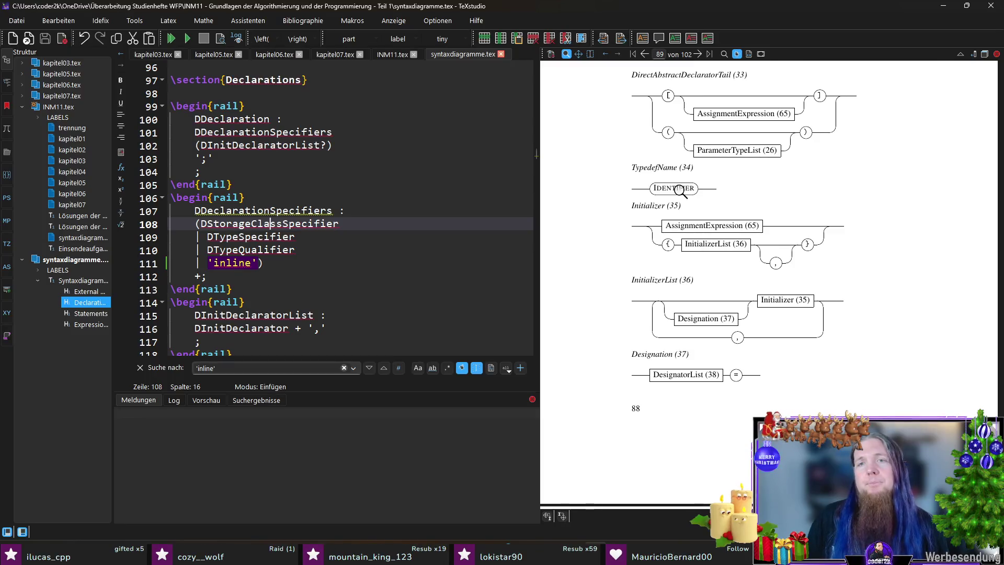
click(381, 210)
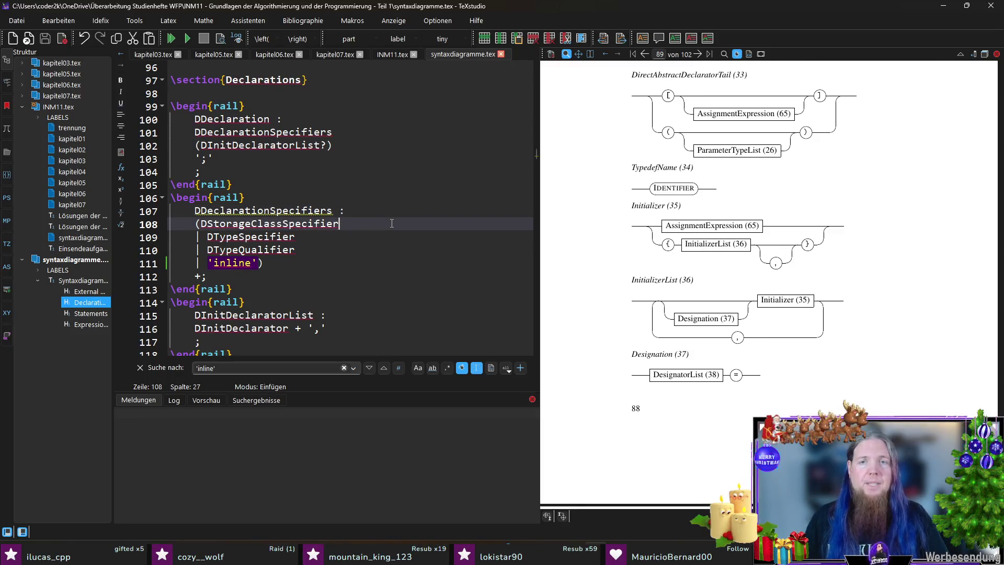
key(ctrl+f)
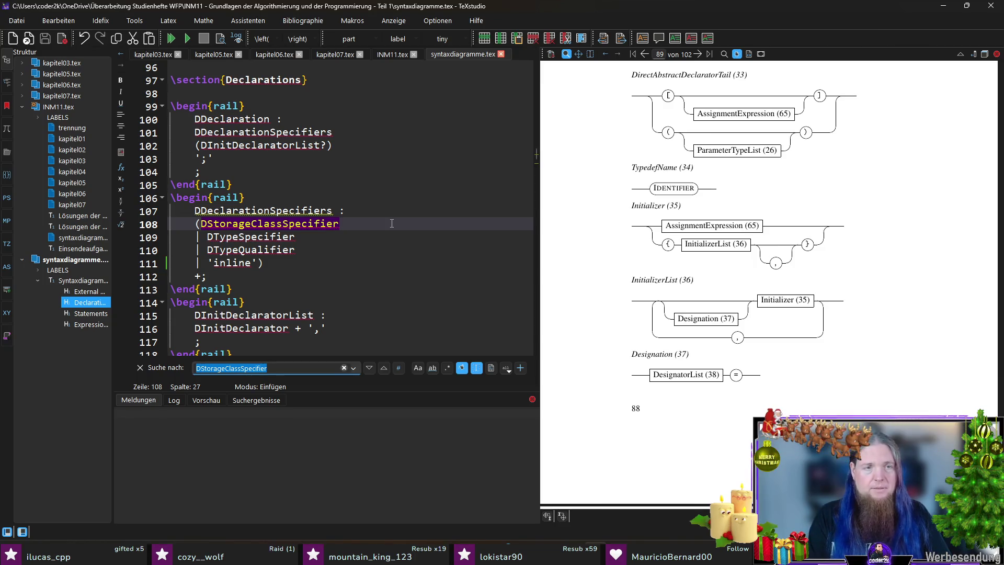
text(DTypedefName)
scroll(391, 223, down, 1)
scroll(392, 223, down, 1)
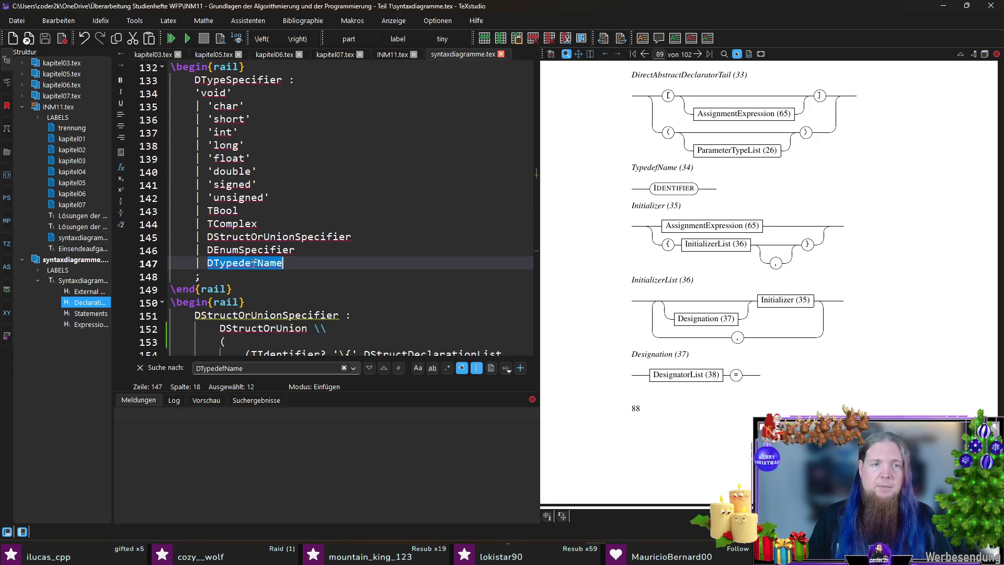
key(BackSpace)
text(TIdentifier)
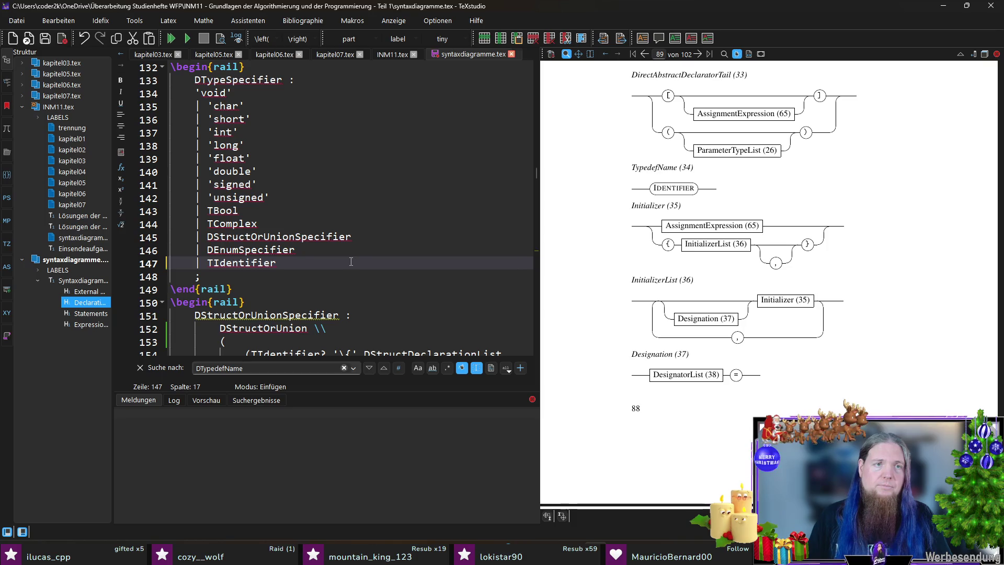
key(ctrl+s)
Delete the whole DTypedefName rail block and save syntaxdiagramme.tex
key(F3)
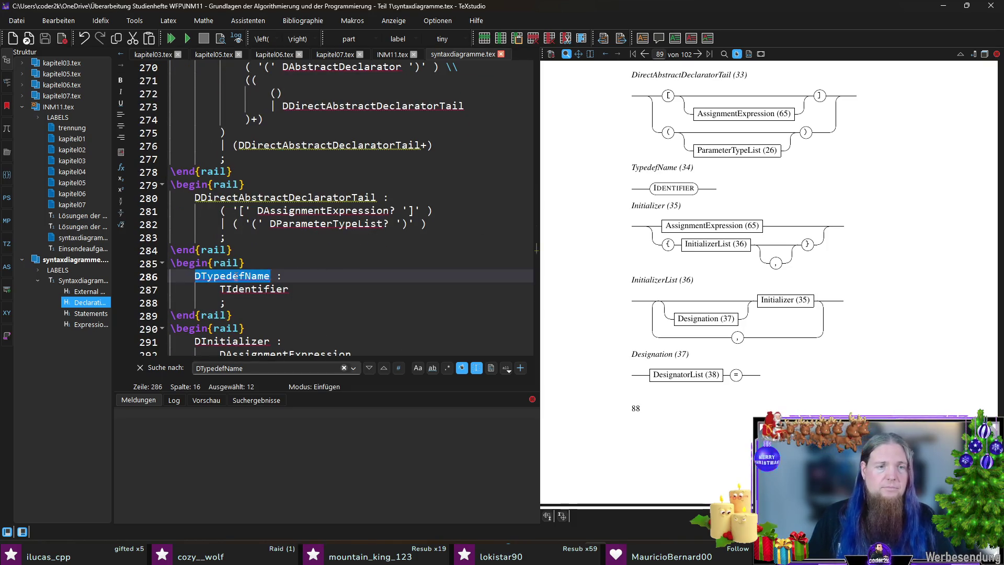
drag(239, 314, 161, 267)
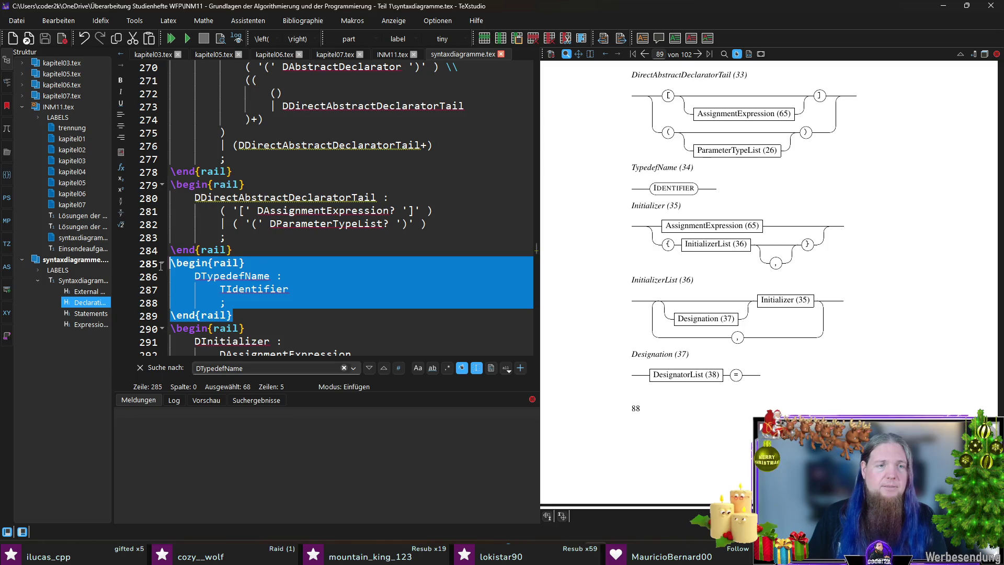
key(Delete)
key(BackSpace)
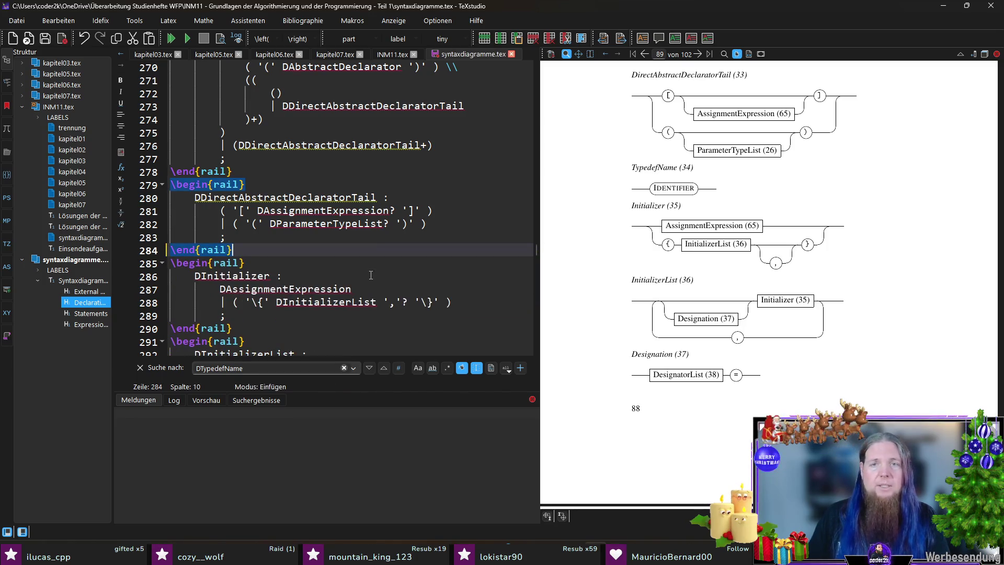
key(ctrl+s)
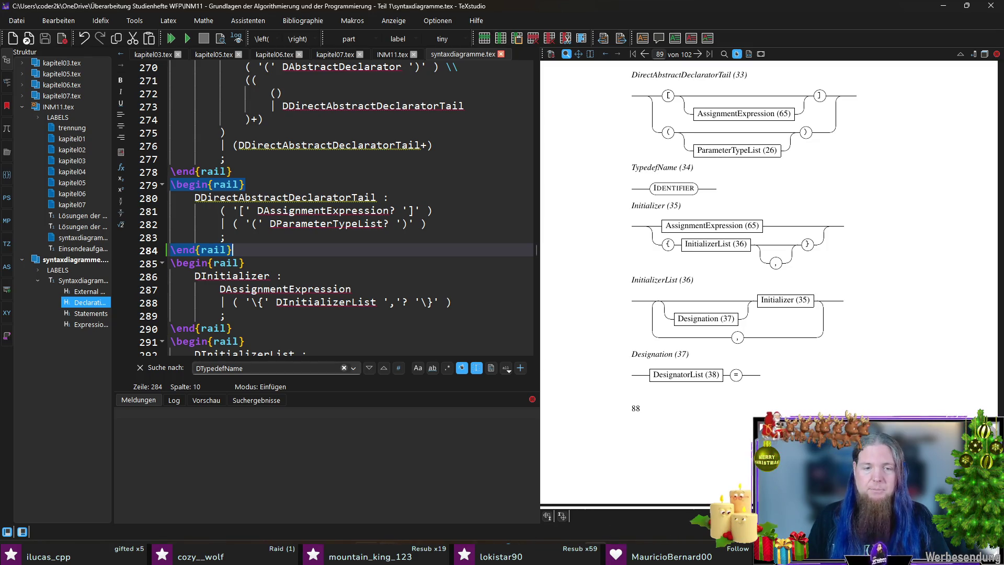
Switch to VS Code and copy the whole generated output.tex alias list
key(alt+Tab)
click(390, 115)
key(ctrl+a)
key(ctrl+c)
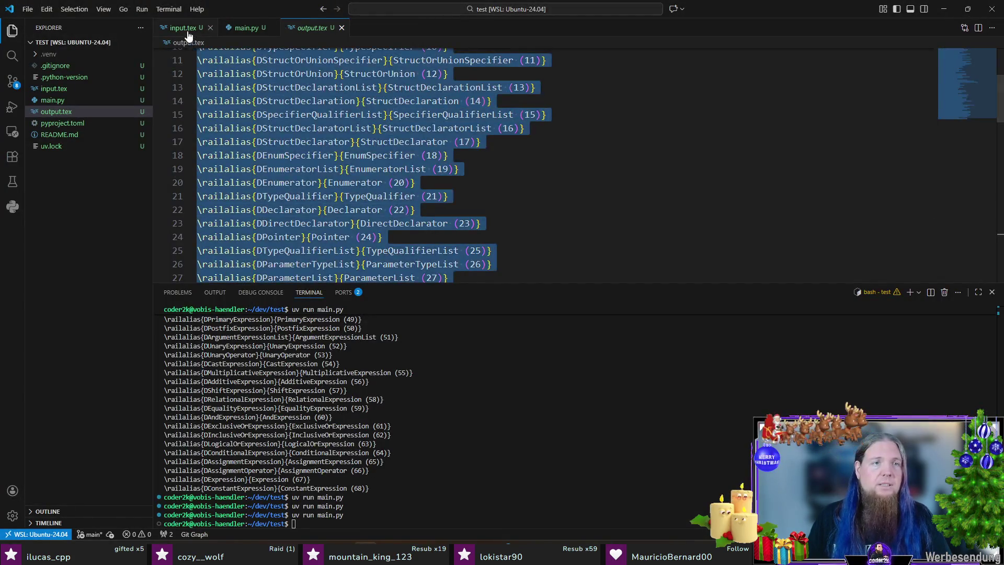
Paste the alias list into input.tex with a new last line and save it
click(183, 28)
key(ctrl+a)
key(ctrl+v)
key(Return)
key(ctrl+v)
key(ctrl+s)
Change main.py's diagram to remove from 22 to 34 and rerun the generator
click(247, 27)
click(347, 151)
key(BackSpace)
key(BackSpace)
text(34)
key(Up)
key(Return)
Check output.tex lists Initializer (34), copy the whole list and switch to TeXstudio
click(312, 27)
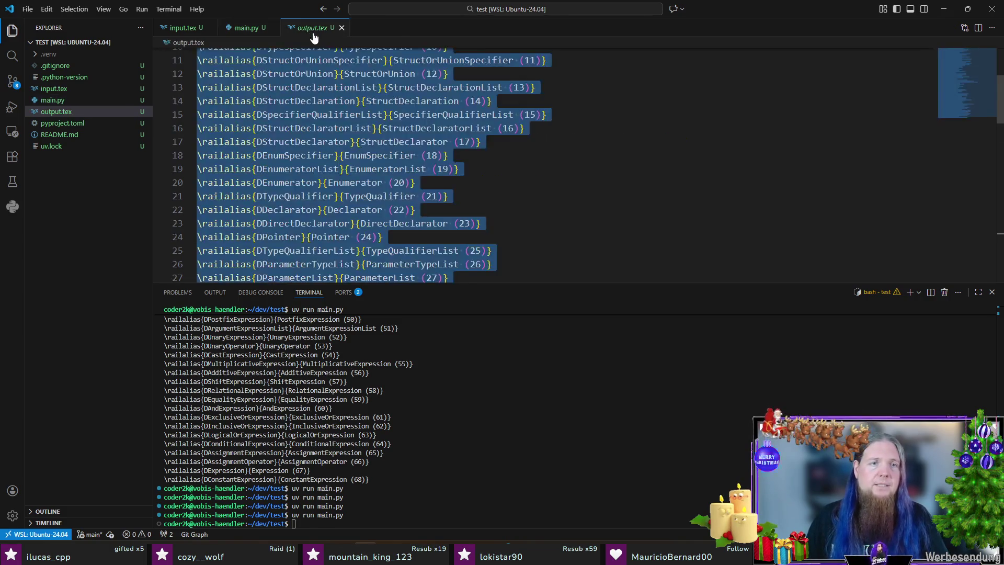
key(ctrl+f)
text(34)
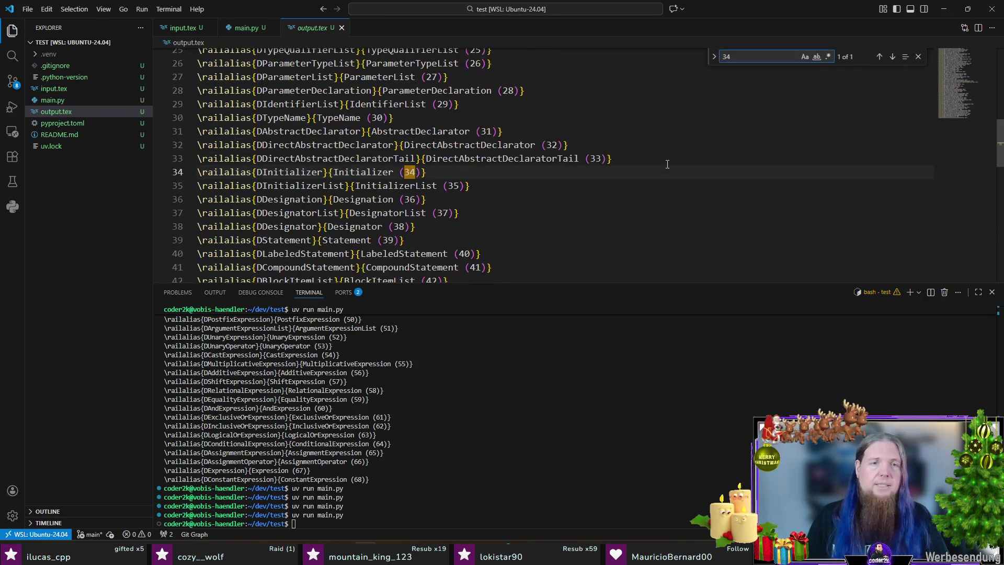
click(466, 170)
key(Escape)
key(ctrl+a)
click(549, 240)
key(alt+Tab)
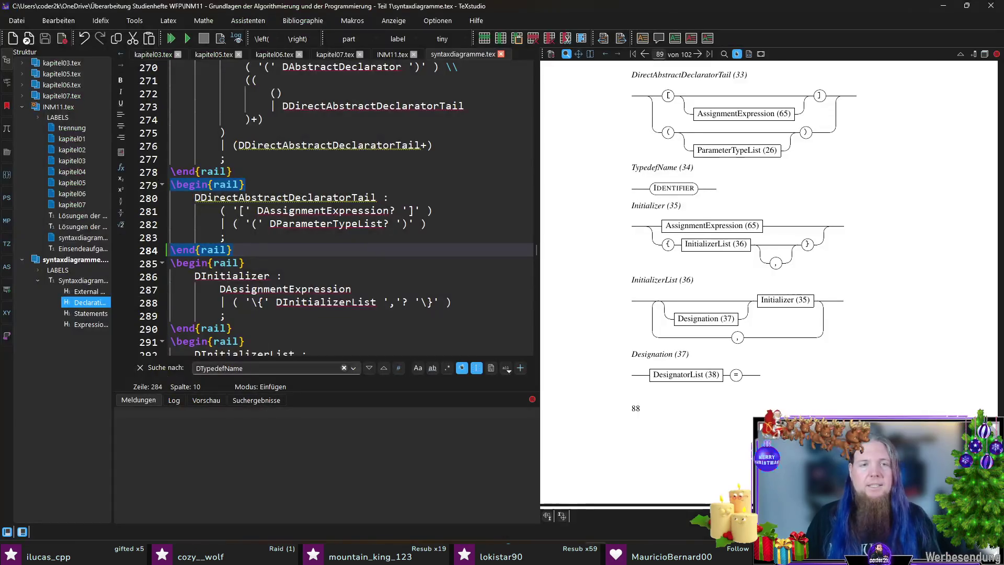
Paste the renumbered railalias list over the old one in INM11.tex, ending at ConstantExpression (67)
key(ctrl+v)
mouse_move(522, 276)
mouse_down()
mouse_move(271, 224)
mouse_move(162, 272)
mouse_up()
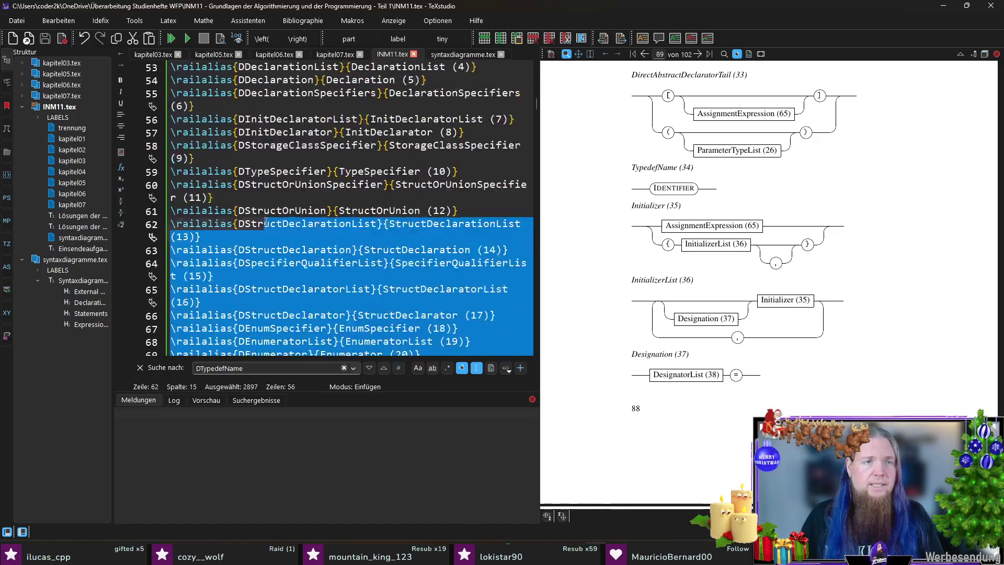
key(ctrl+v)
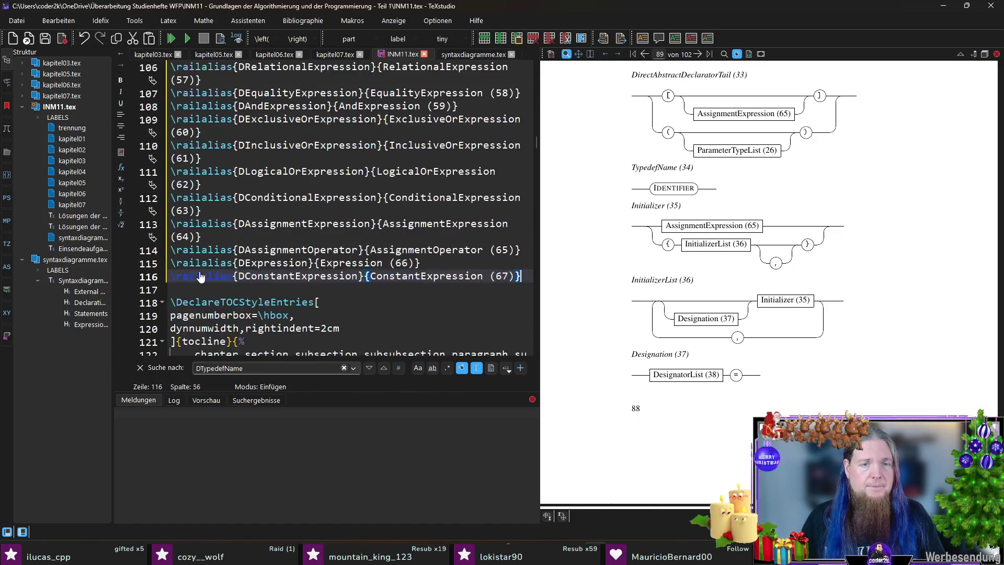
Back in syntaxdiagramme.tex, finish the DTypedefName search and compile the document
click(452, 53)
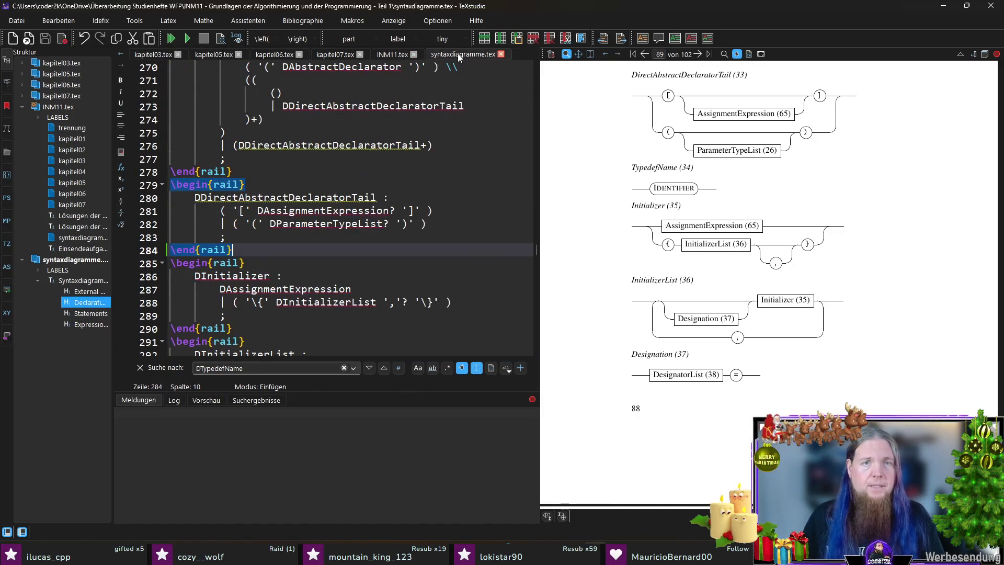
key(F3)
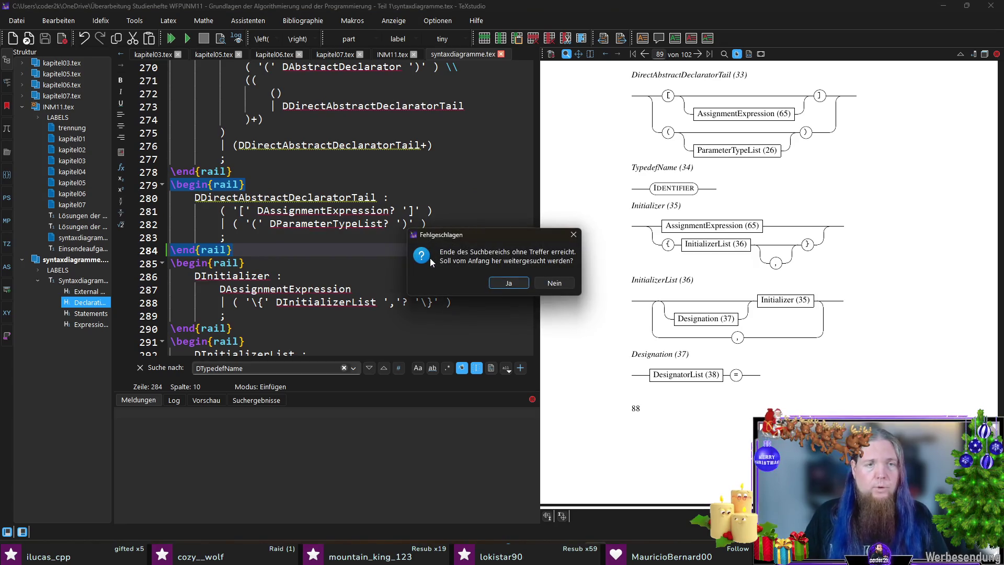
key(Escape)
click(431, 258)
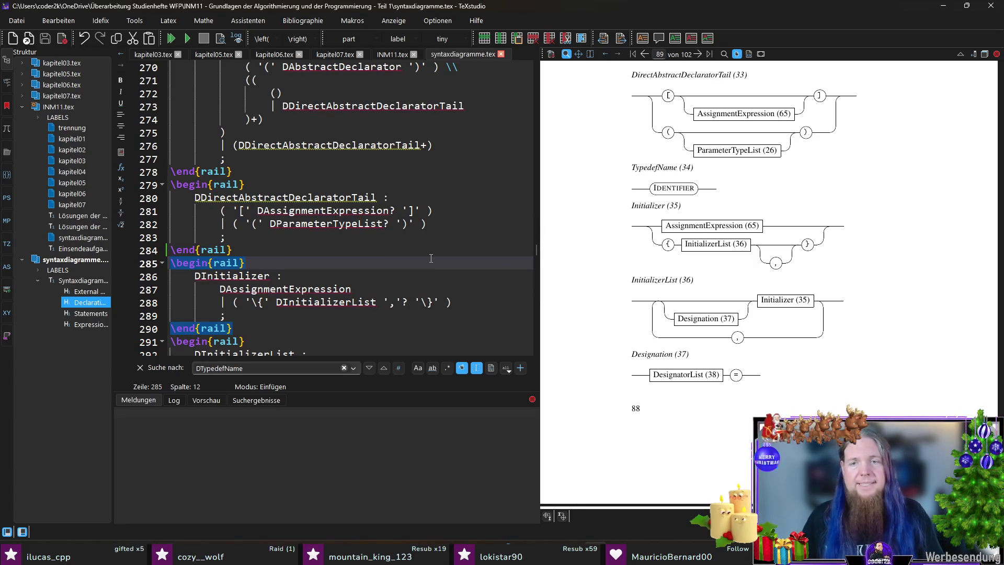
key(F5)
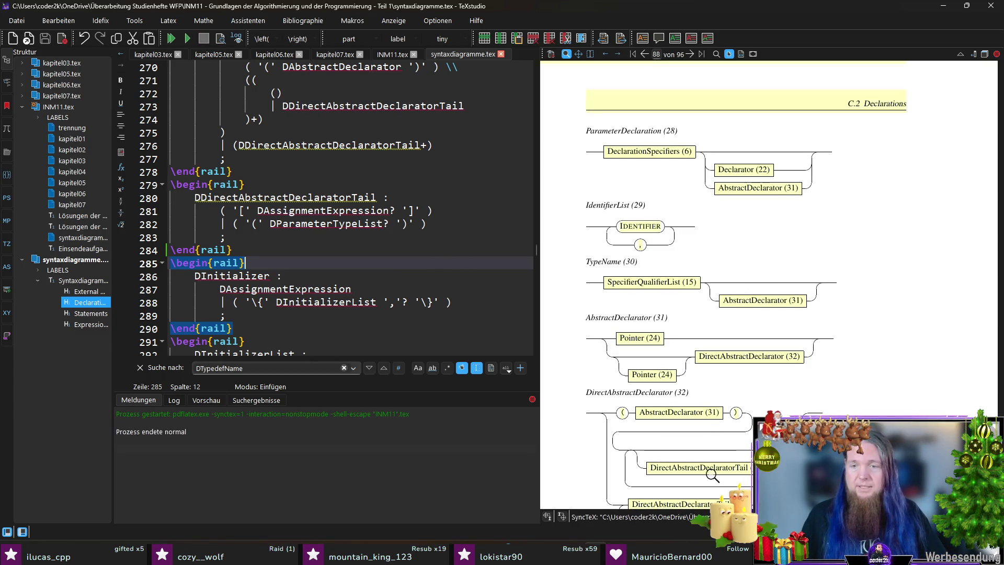
Rerun rail on INM11 in the terminal, then recompile the document in TeXstudio
key(alt+Tab)
text(rail INM11)
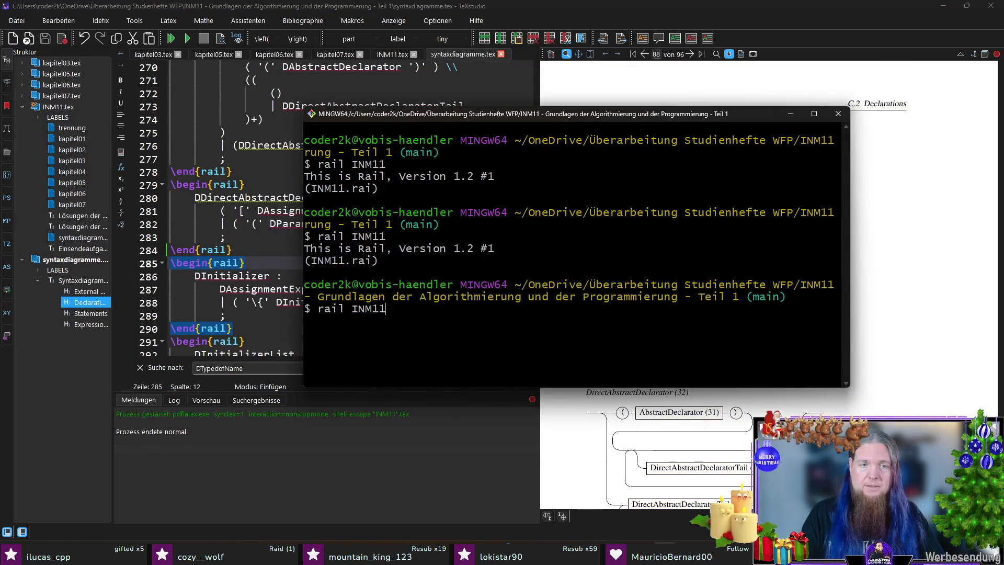
key(Return)
key(alt+Tab)
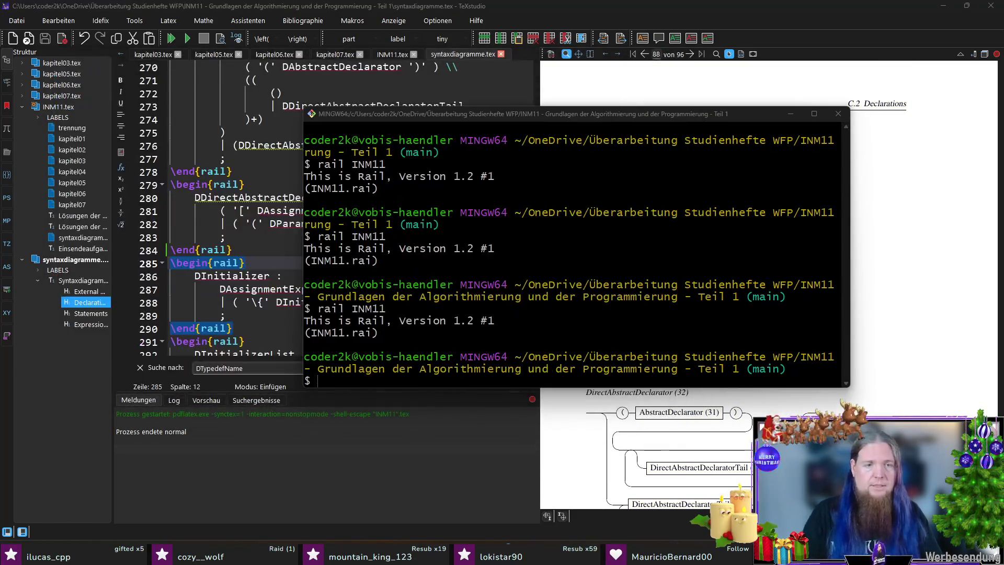
key(F5)
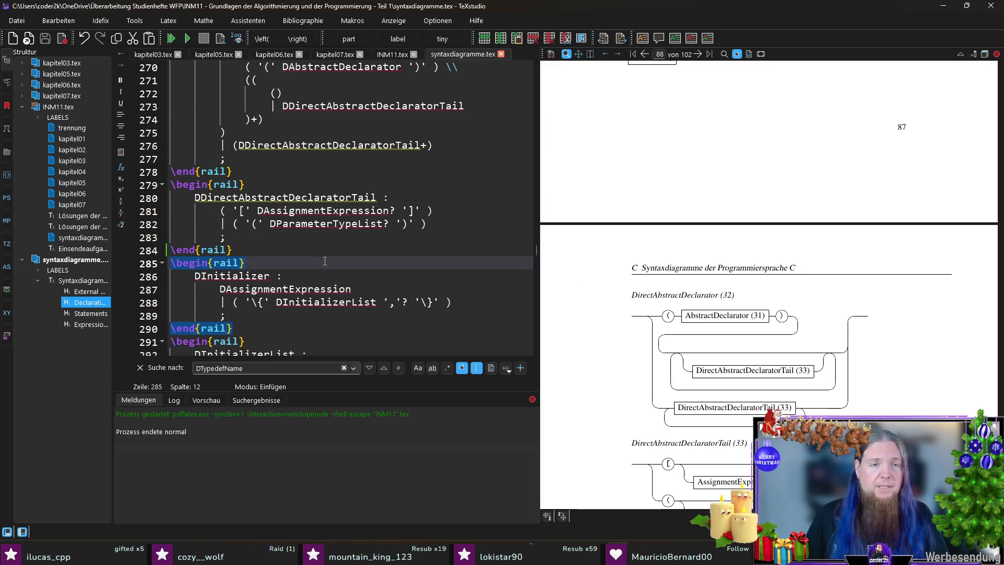
Search TIdentifier through syntaxdiagramme.tex, wrapping to DTypeSpecifier, and show its diagram
key(ctrl+f)
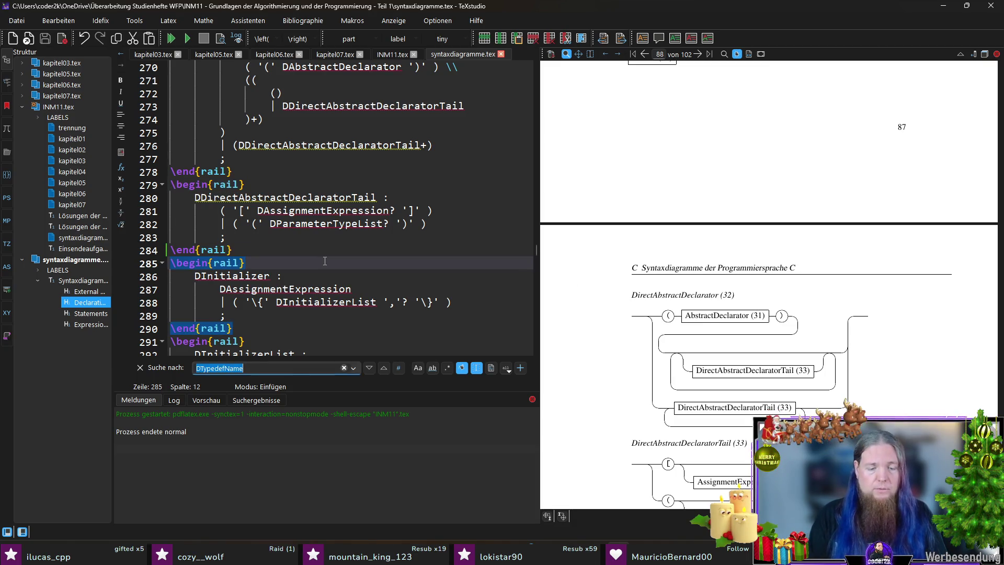
text(TIdentifer)
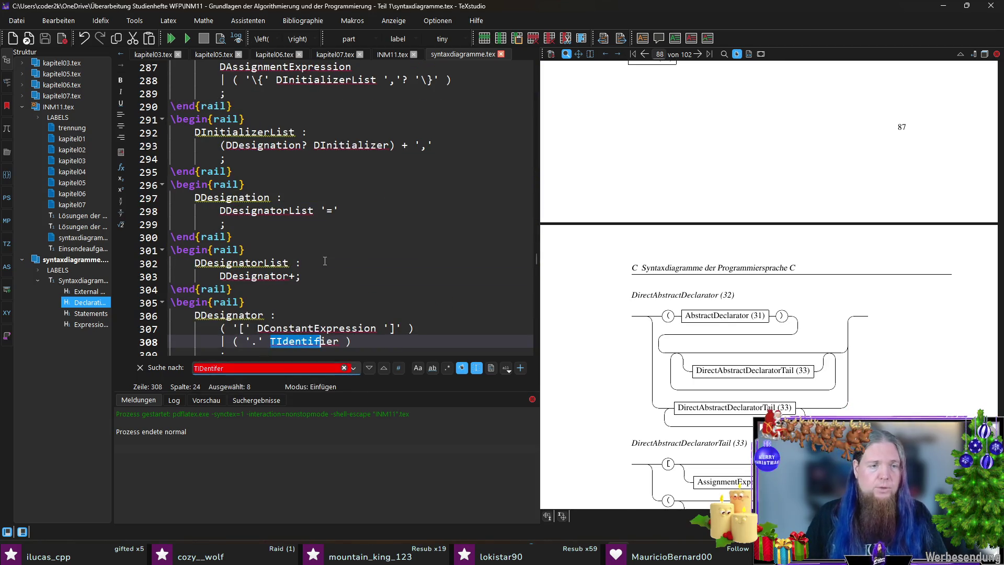
key(BackSpace)
key(BackSpace)
key(BackSpace)
key(BackSpace)
key(BackSpace)
key(BackSpace)
text(entifier)
key(Return)
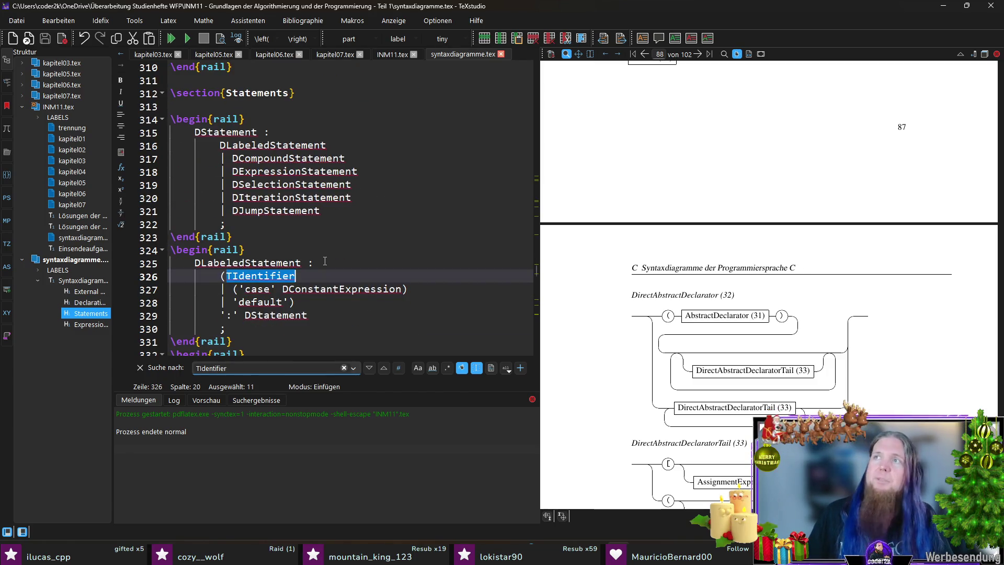
key(Return)
key(Return)
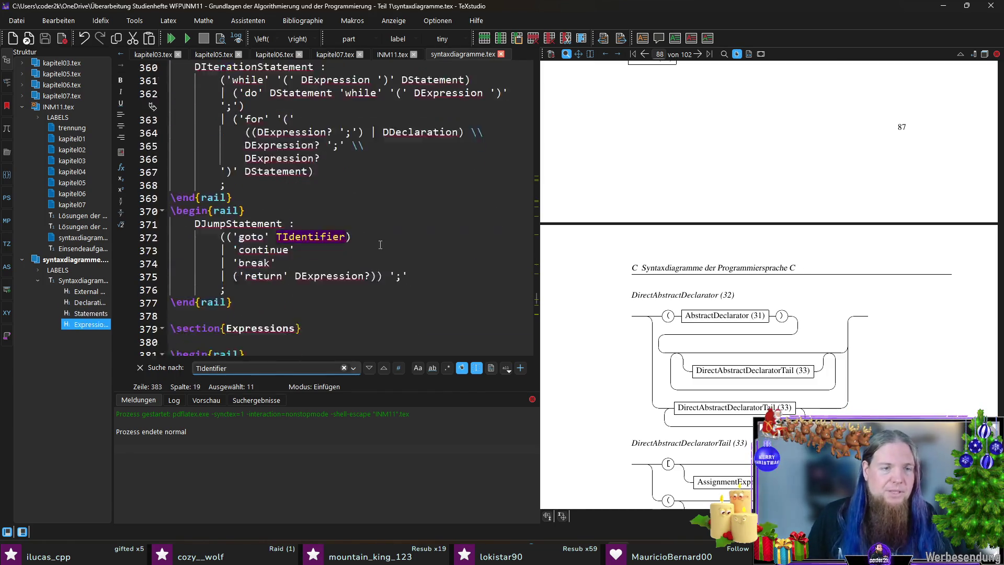
key(Return)
key(Return)
key(Return)
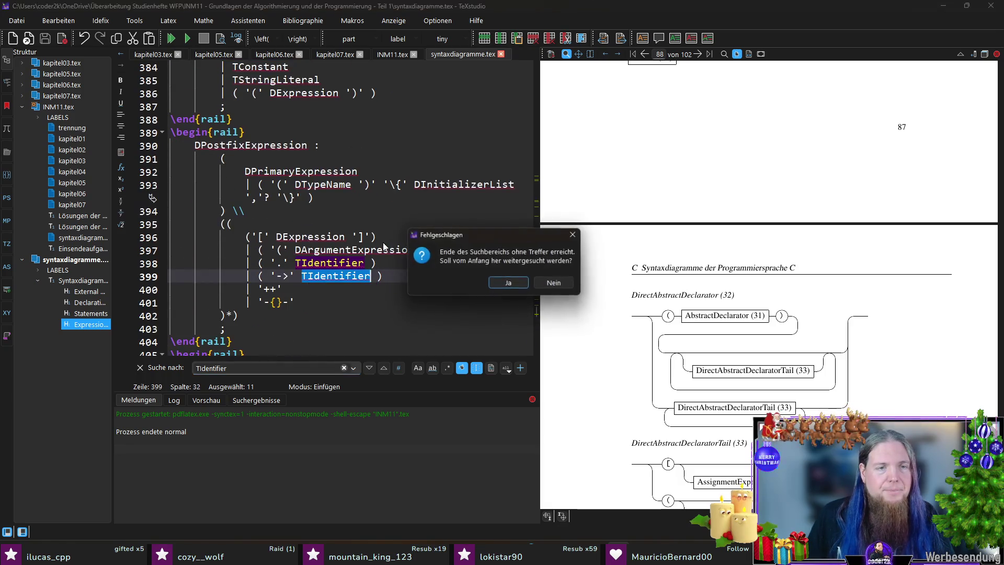
key(Return)
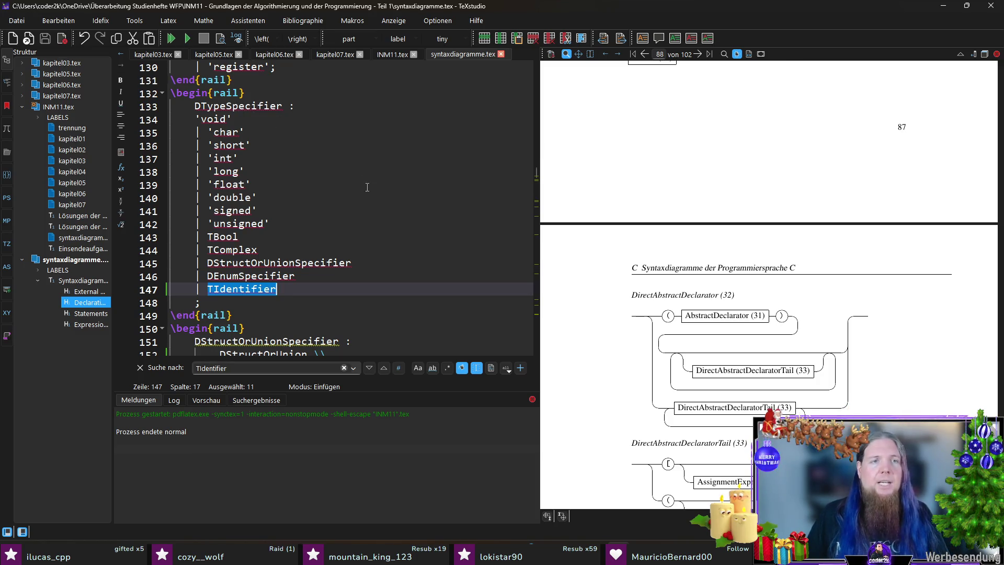
click(226, 106)
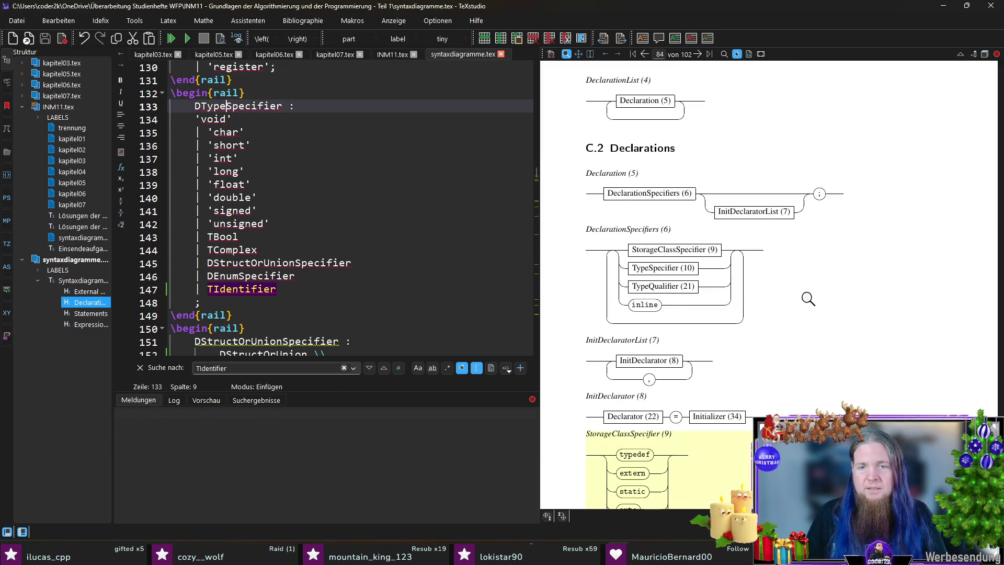
scroll(733, 312, down, 2)
scroll(676, 298, down, 3)
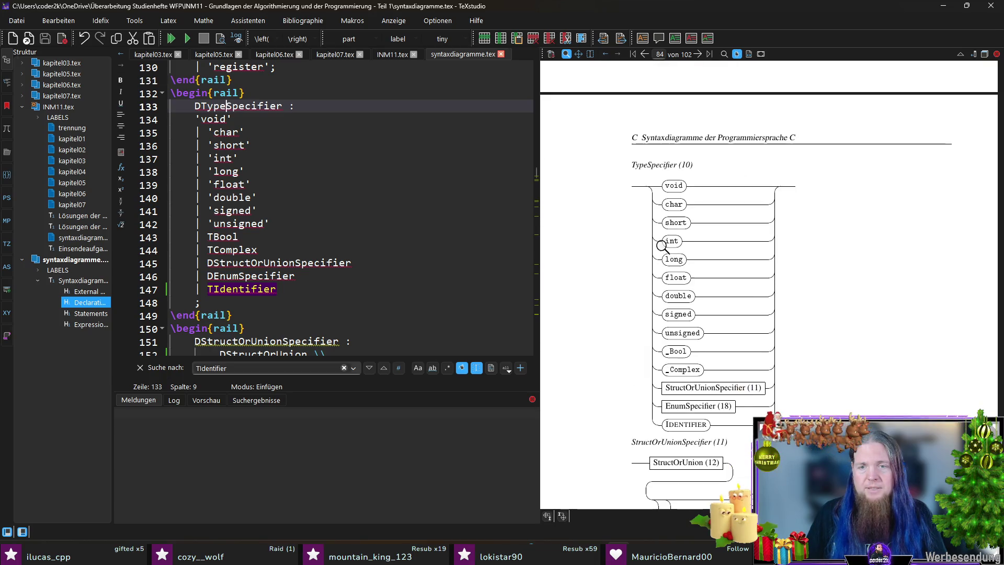
scroll(714, 446, down, 1)
drag(666, 332, 683, 369)
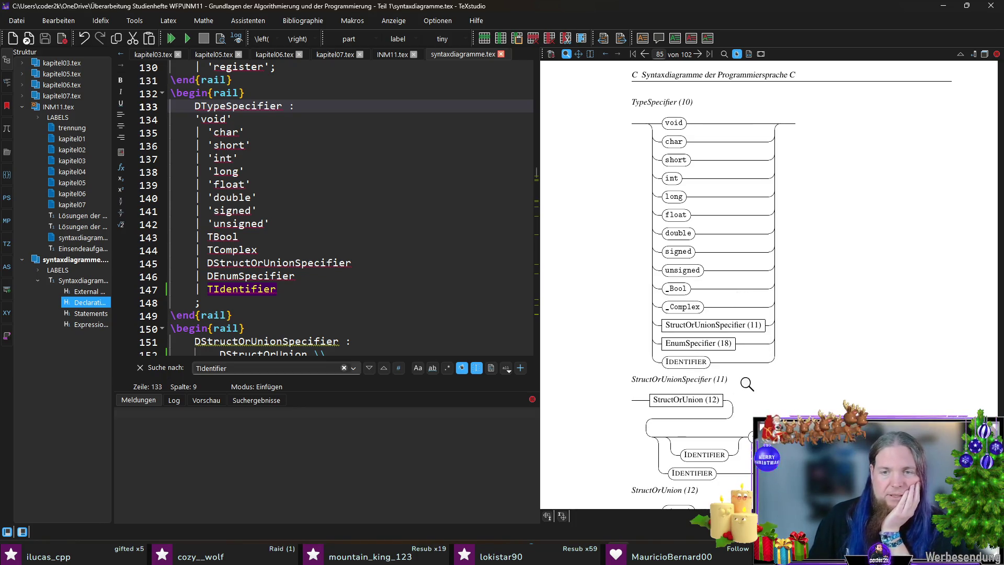
scroll(685, 259, down, 3)
scroll(685, 258, down, 3)
scroll(685, 258, down, 3)
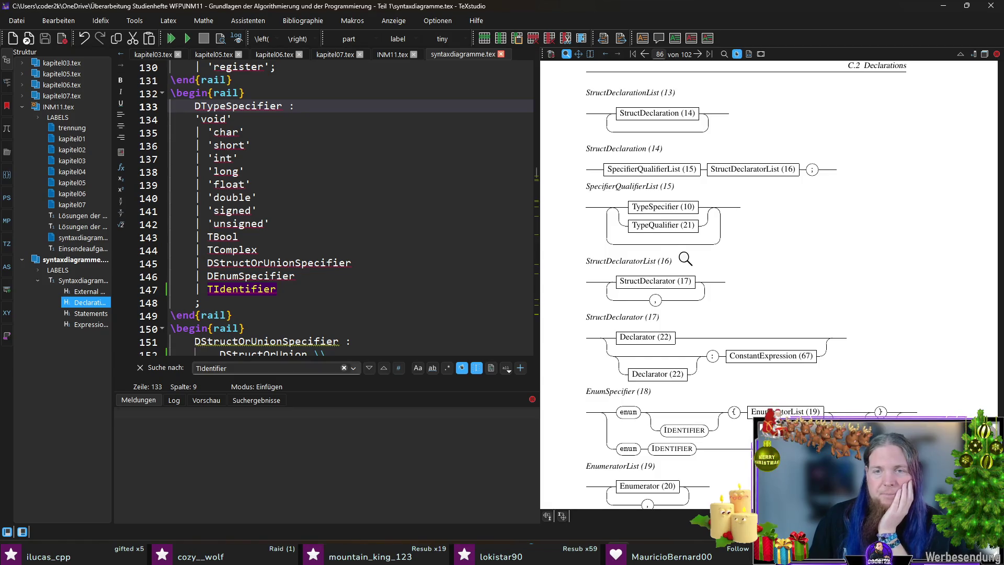
scroll(685, 258, down, 3)
scroll(691, 249, down, 3)
scroll(691, 248, down, 3)
scroll(719, 249, down, 3)
scroll(775, 260, down, 3)
scroll(775, 259, down, 3)
scroll(775, 260, down, 3)
scroll(773, 258, down, 3)
scroll(773, 259, down, 3)
scroll(775, 260, down, 3)
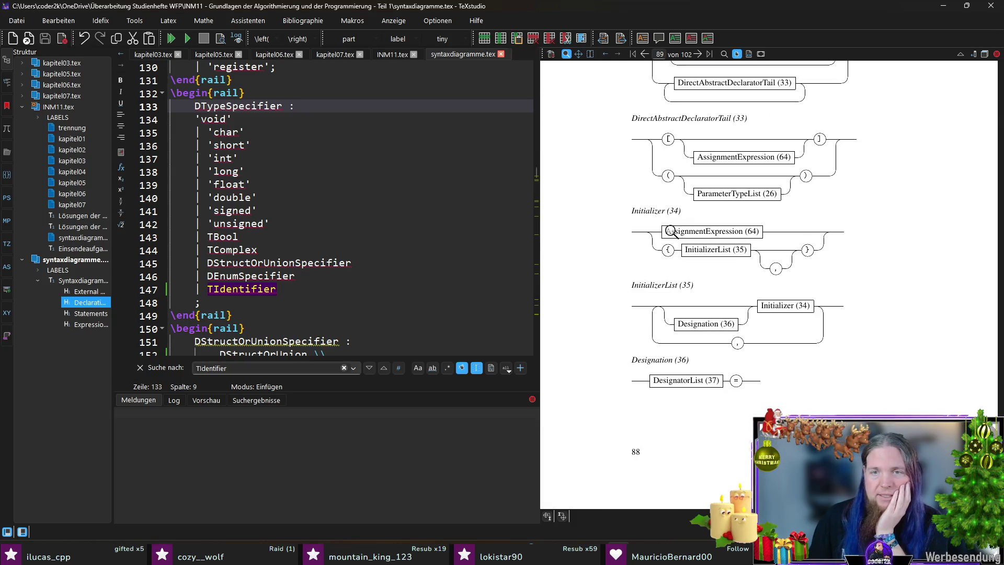
scroll(722, 233, down, 1)
scroll(723, 232, down, 3)
scroll(722, 234, down, 1)
scroll(701, 236, down, 3)
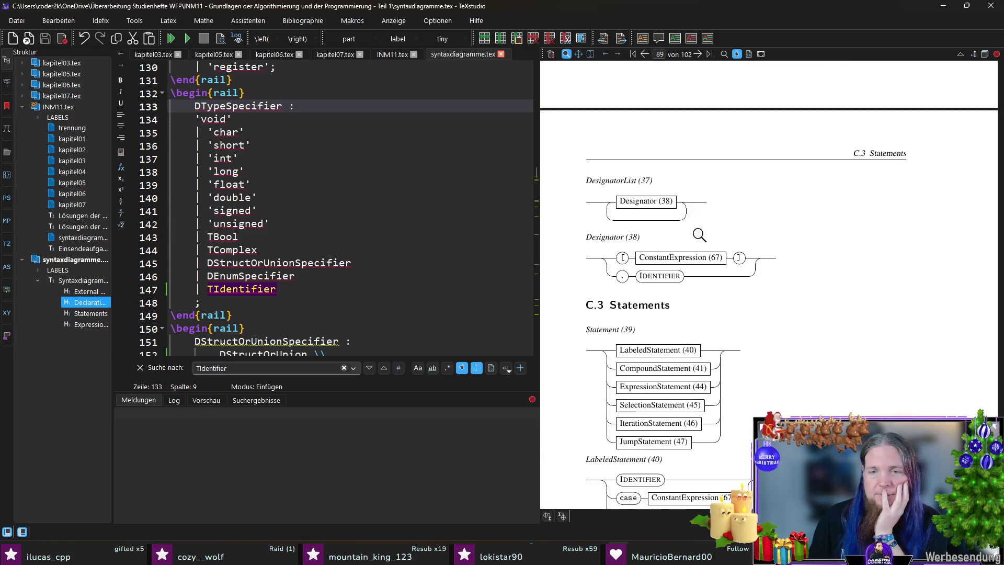
scroll(698, 217, down, 2)
scroll(697, 220, down, 1)
scroll(696, 222, down, 2)
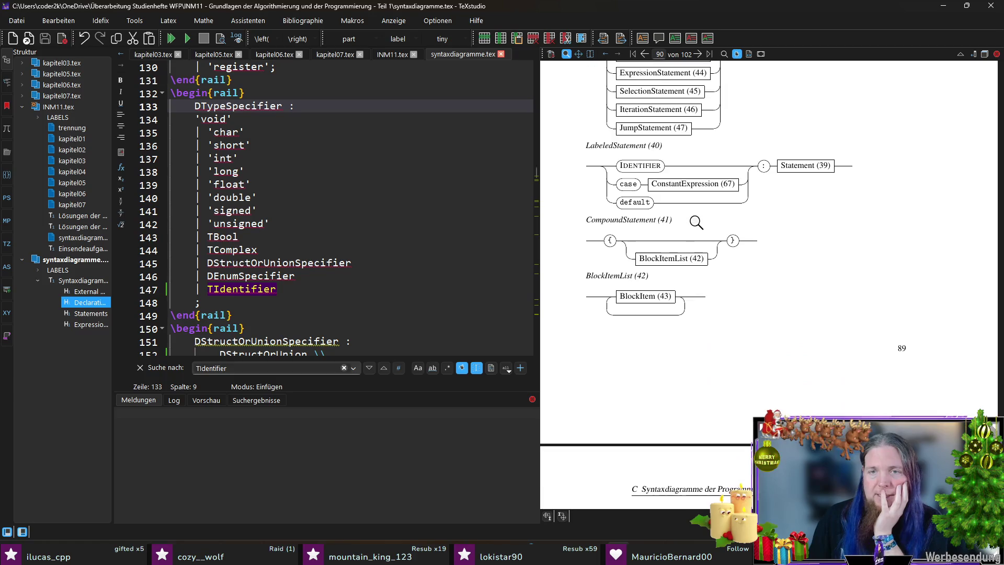
scroll(696, 222, down, 5)
scroll(696, 249, down, 1)
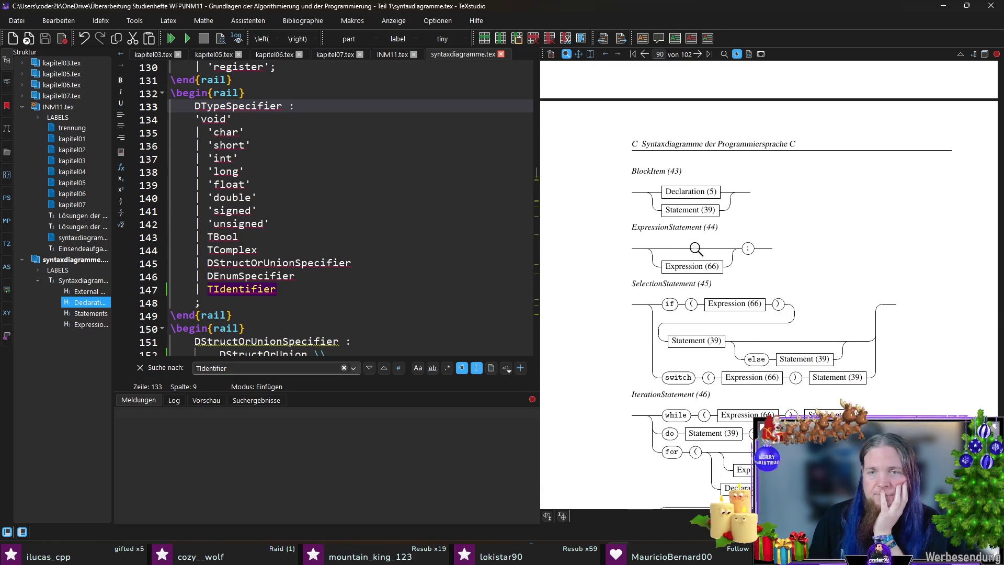
scroll(696, 249, down, 1)
scroll(695, 249, down, 1)
scroll(691, 251, down, 3)
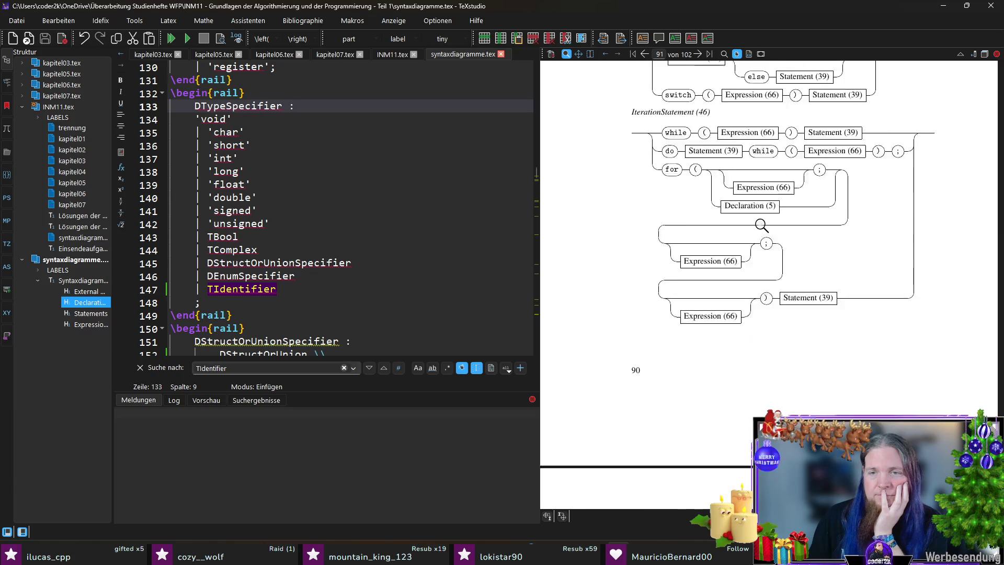
scroll(763, 227, down, 3)
scroll(762, 247, down, 2)
scroll(762, 246, down, 3)
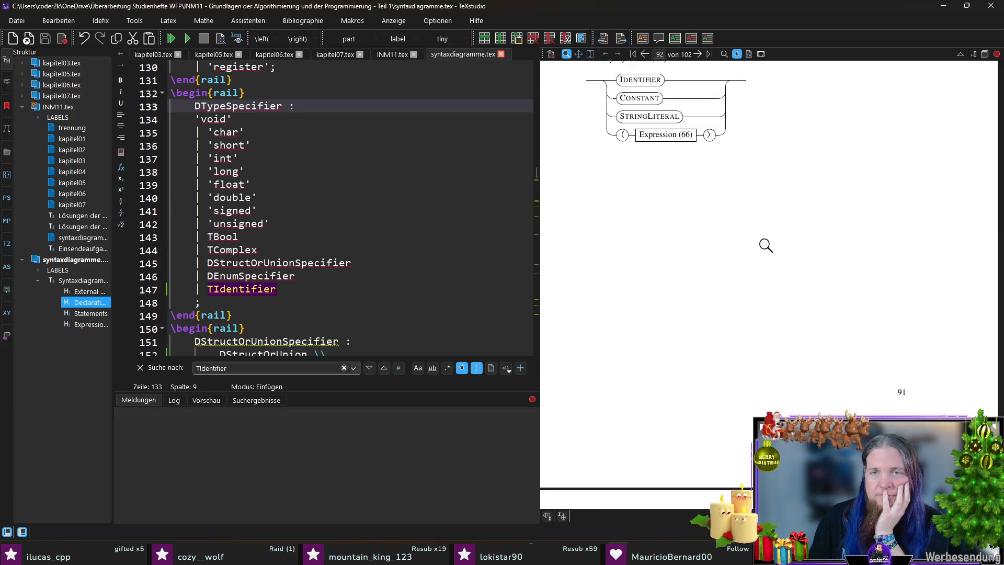
scroll(766, 246, down, 3)
scroll(760, 256, down, 3)
scroll(755, 243, up, 2)
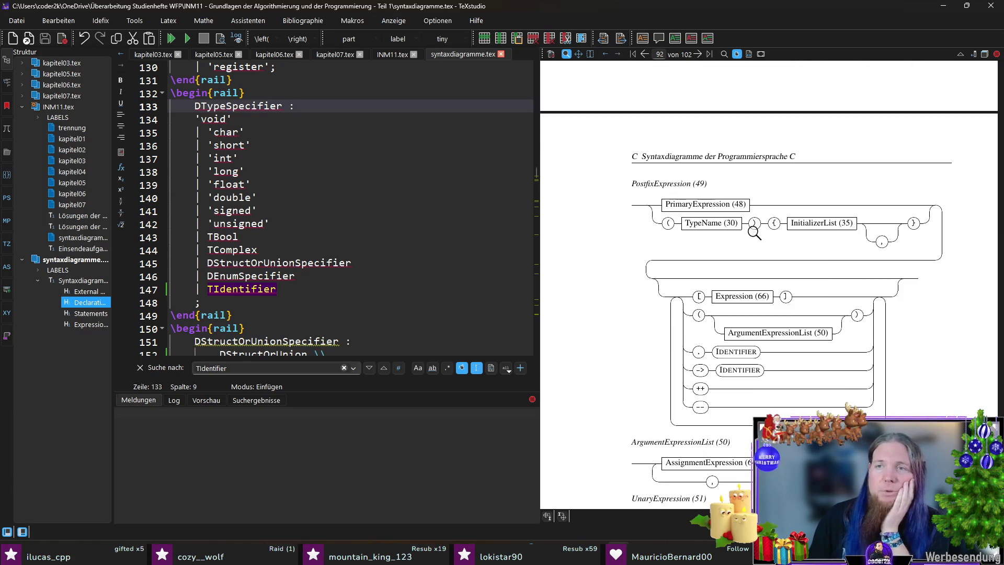
scroll(752, 237, down, 3)
scroll(763, 233, down, 2)
scroll(765, 234, down, 2)
scroll(718, 218, down, 1)
scroll(718, 220, down, 1)
scroll(665, 236, down, 1)
scroll(666, 235, down, 2)
scroll(664, 249, down, 3)
scroll(655, 243, down, 1)
scroll(650, 231, down, 1)
scroll(653, 221, down, 2)
scroll(892, 287, up, 2)
scroll(915, 322, up, 1)
scroll(918, 349, up, 2)
scroll(918, 349, down, 3)
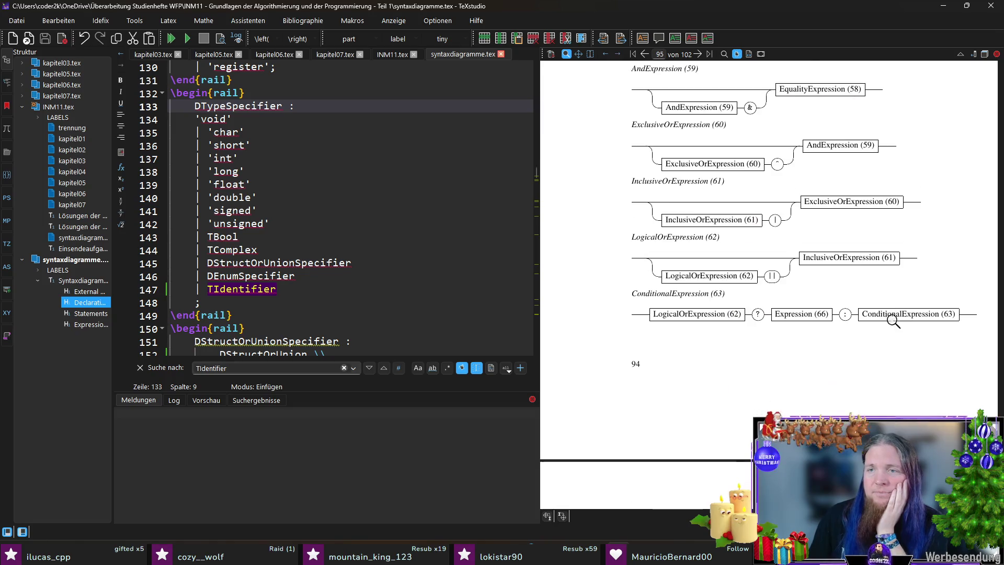
Jump from the ConditionalExpression diagram on page 94 to its source line
ctrl+click(664, 296)
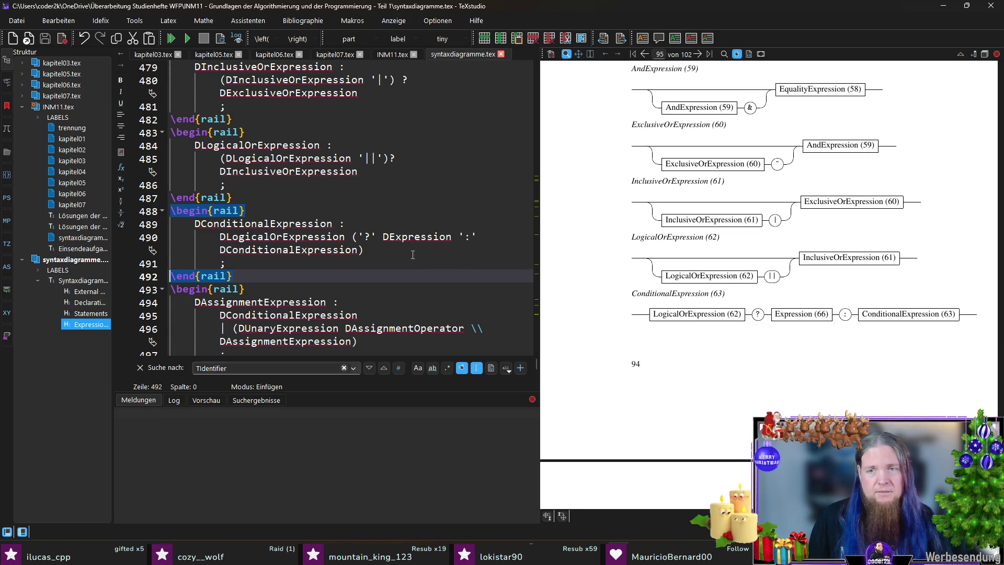
Try a break before the parenthesized group on line 490, undo it and compile
click(372, 251)
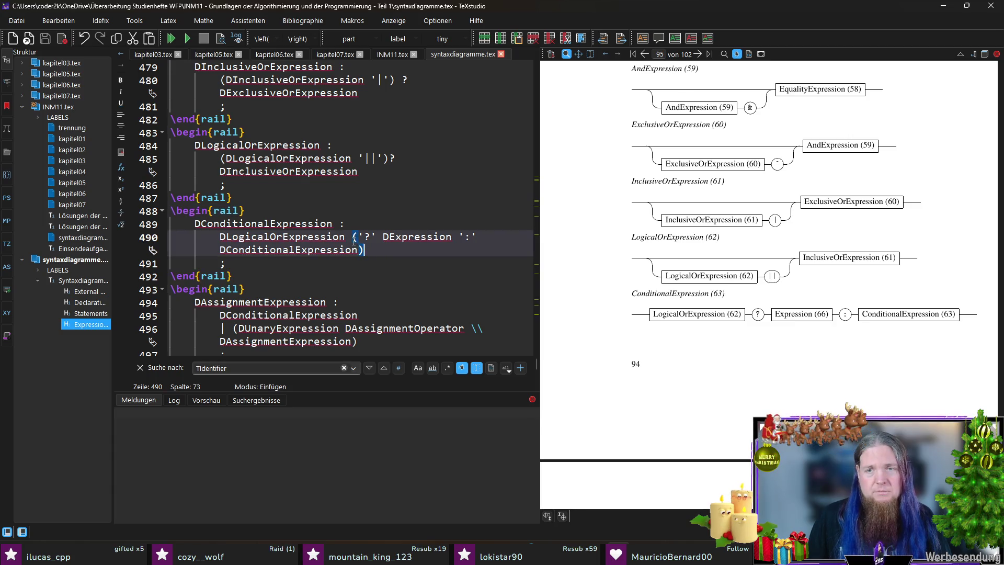
double_click(376, 252)
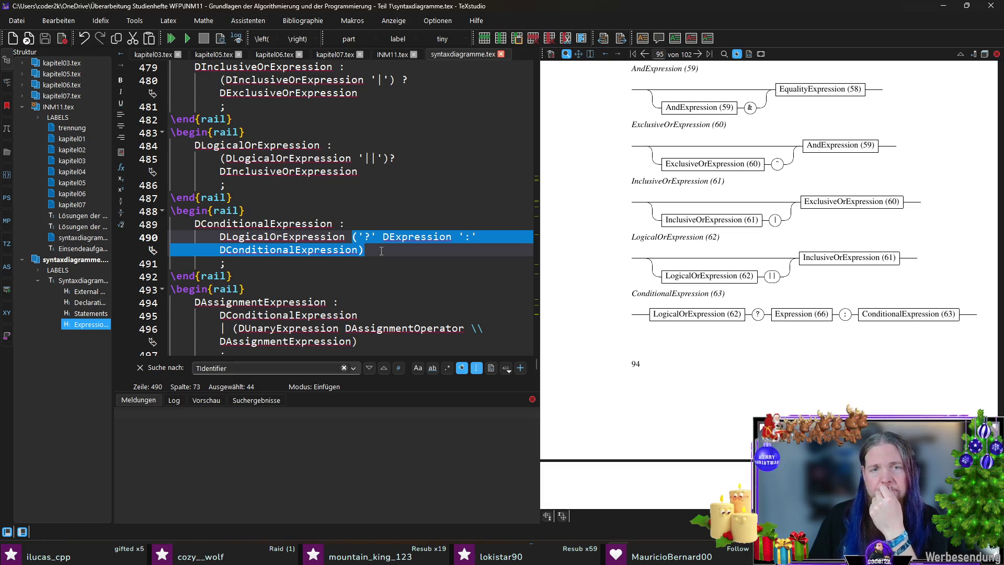
click(382, 251)
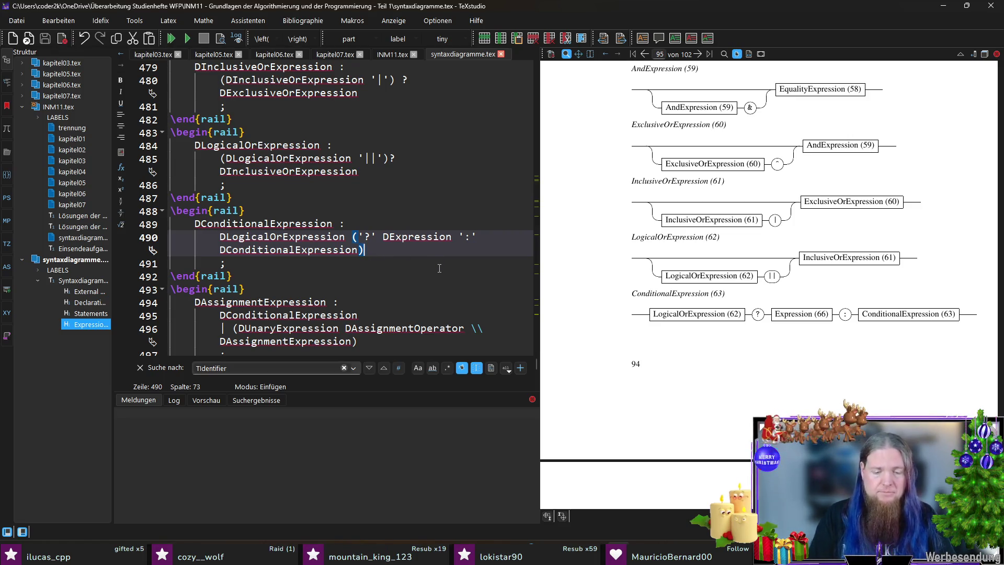
text(?)
key(ctrl+Left)
key(ctrl+Left)
key(ctrl+Left)
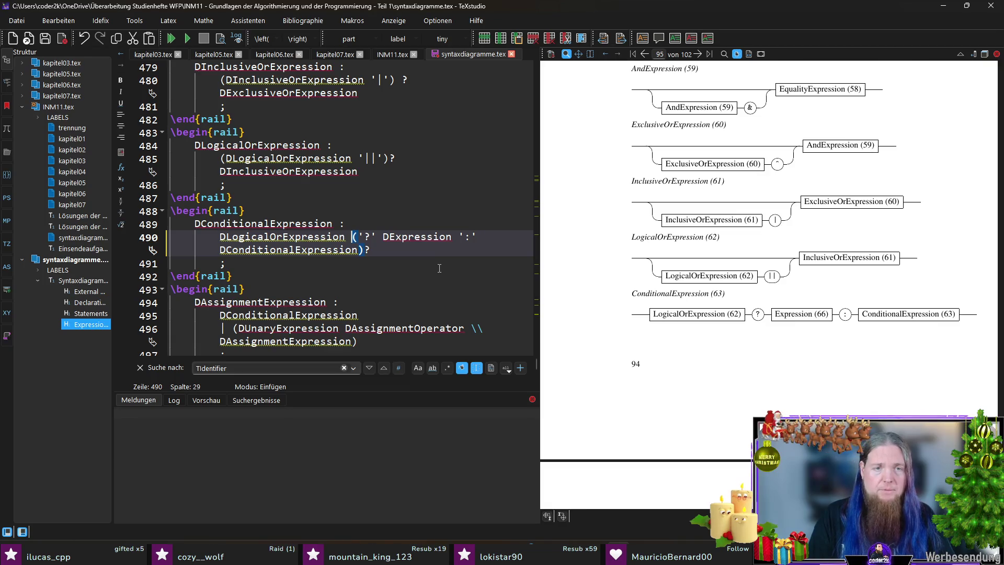
text(\)
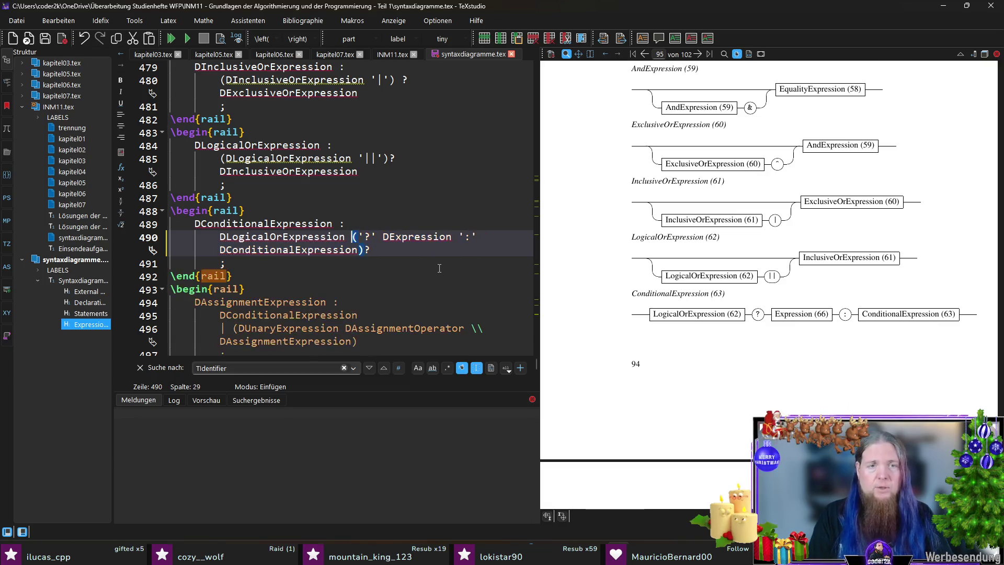
key(BackSpace)
key(BackSpace)
key(F5)
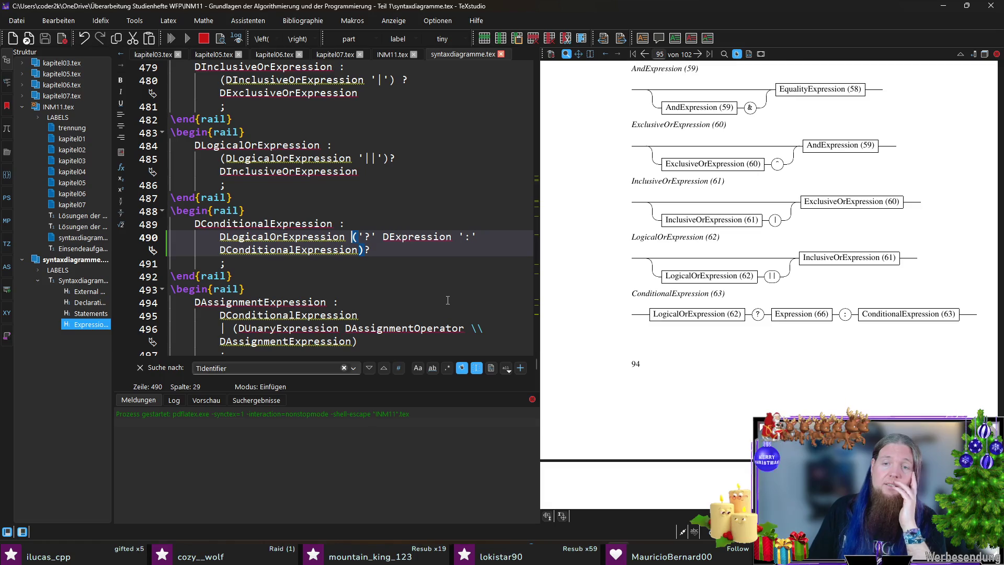
Rerun rail INM11 in the terminal and recompile the document
key(alt+Tab)
key(Up)
key(Return)
key(alt+Tab)
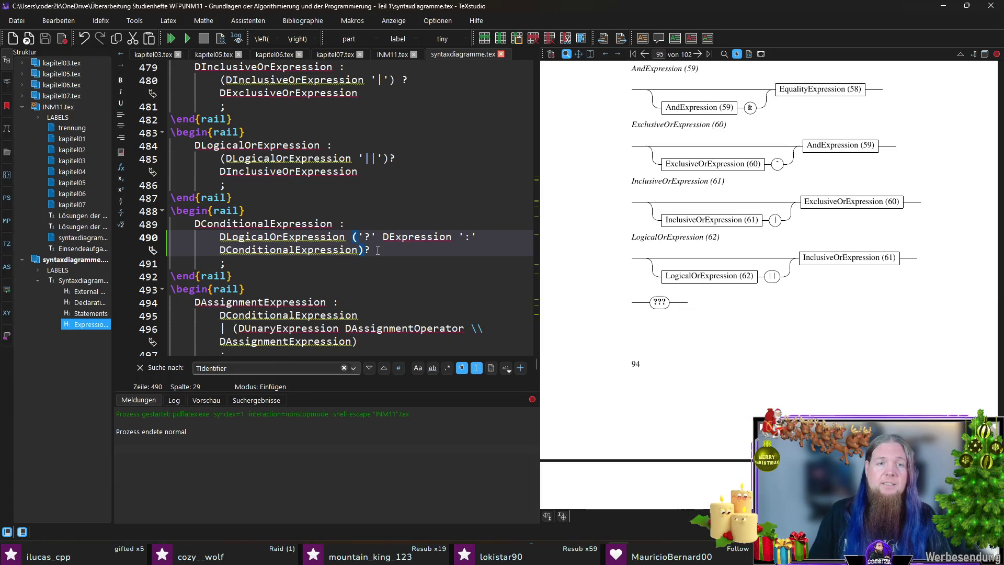
key(F5)
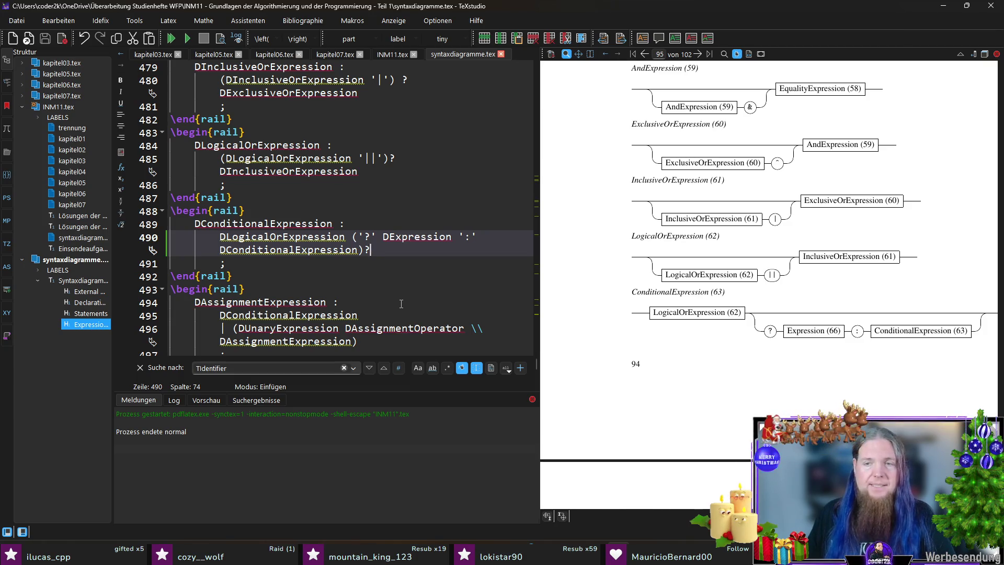
Insert \\ before ('?' so the optional branch moves to line 491, then bring up the terminal
click(350, 236)
text(\)
key(Return)
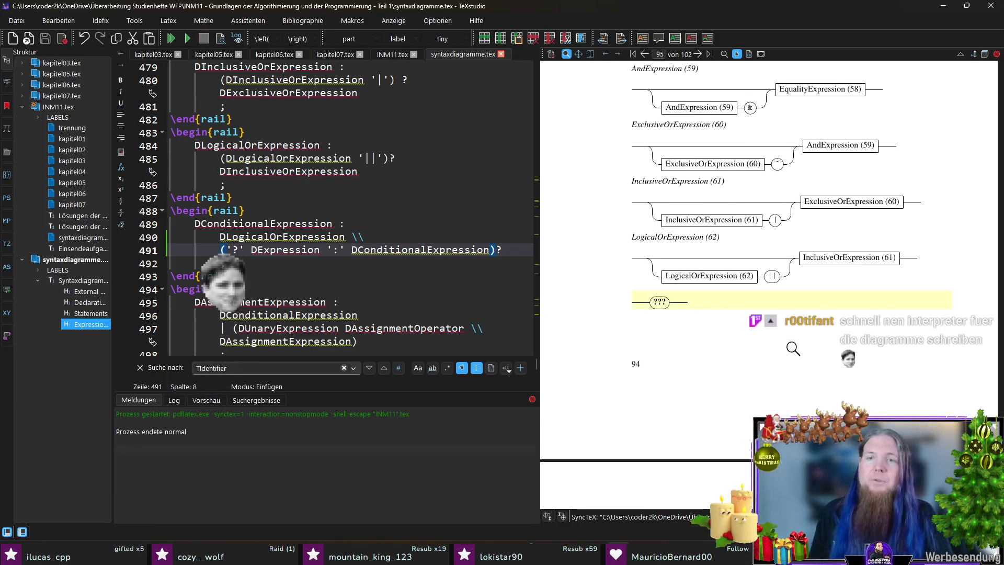
key(alt+Tab)
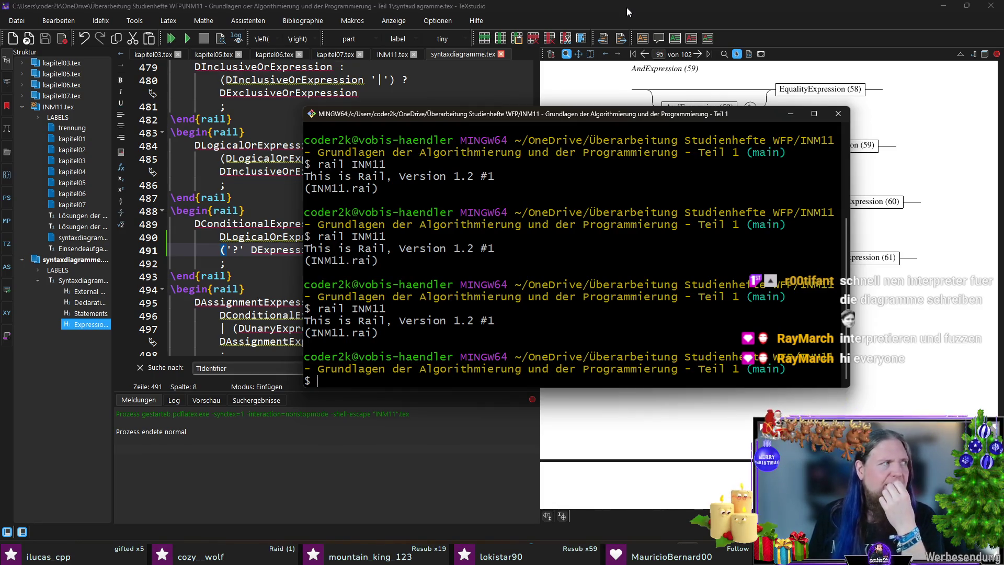
After rerunning rail INM11, return to TeXstudio and recompile the document
click(515, 251)
key(F5)
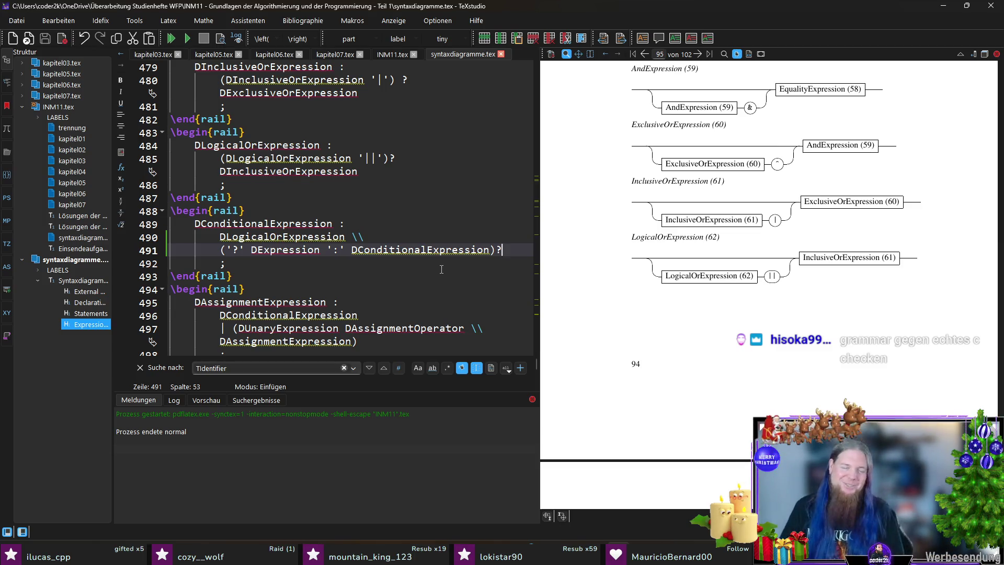
scroll(774, 254, down, 5)
scroll(792, 291, down, 2)
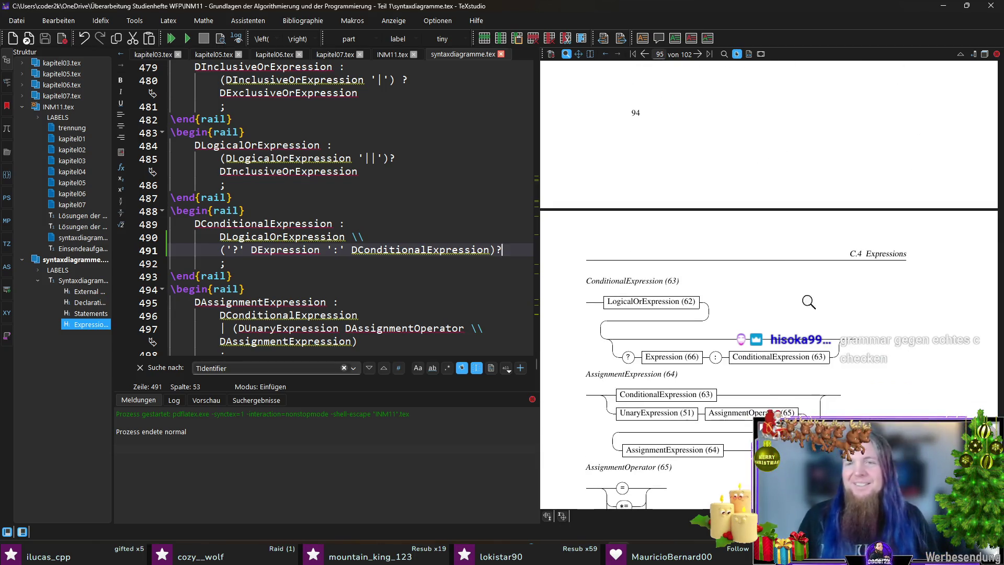
scroll(853, 274, down, 3)
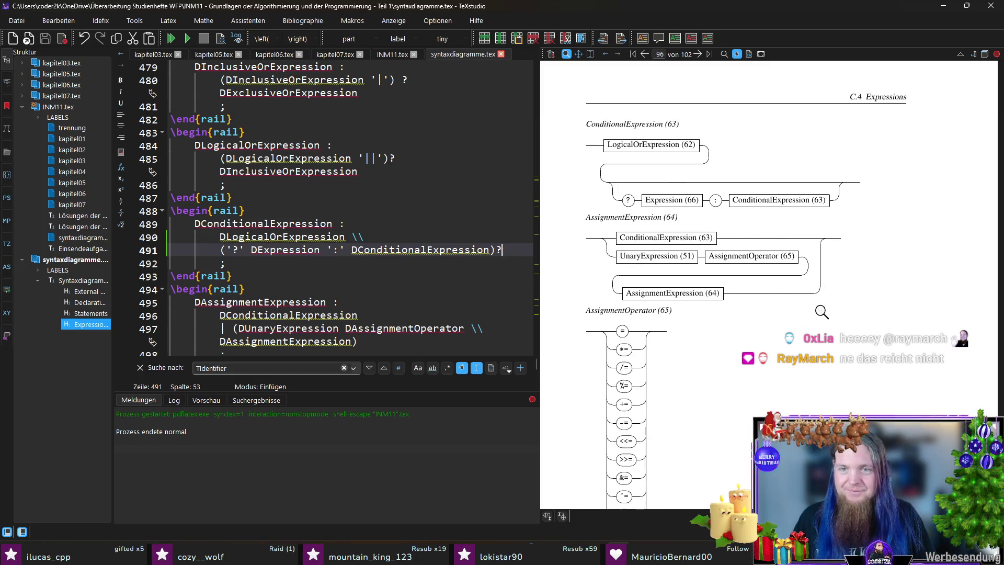
scroll(754, 291, down, 3)
scroll(683, 262, down, 2)
scroll(684, 263, down, 3)
scroll(693, 275, down, 3)
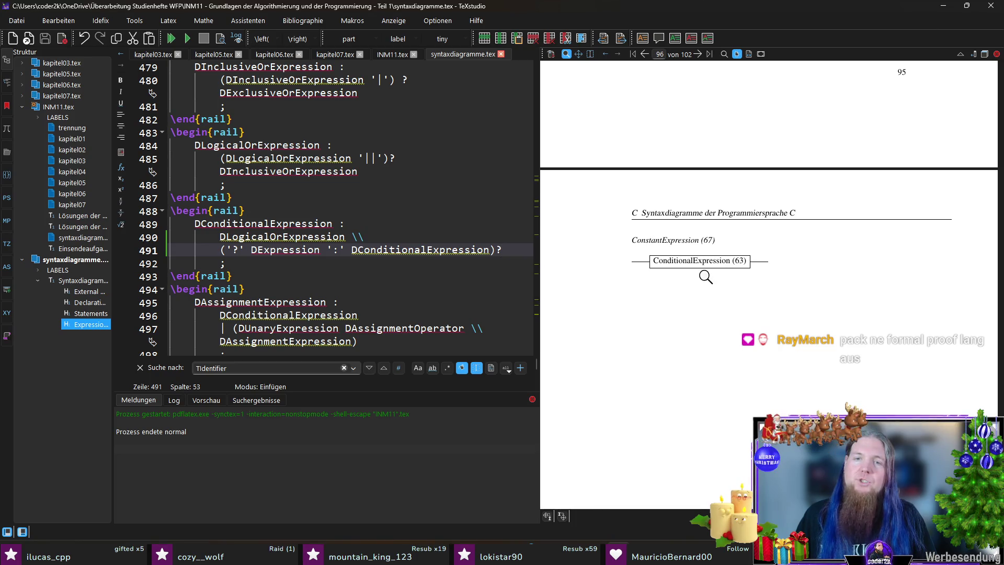
Find DConstantExpression and delete its whole \begin{rail} block (lines 520–524)
click(480, 225)
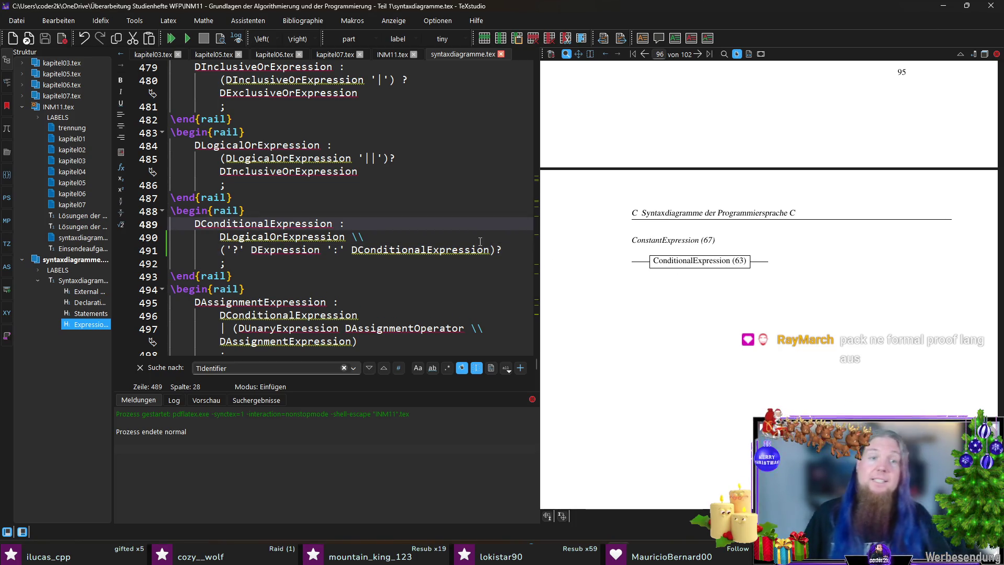
double_click(422, 250)
key(ctrl+c)
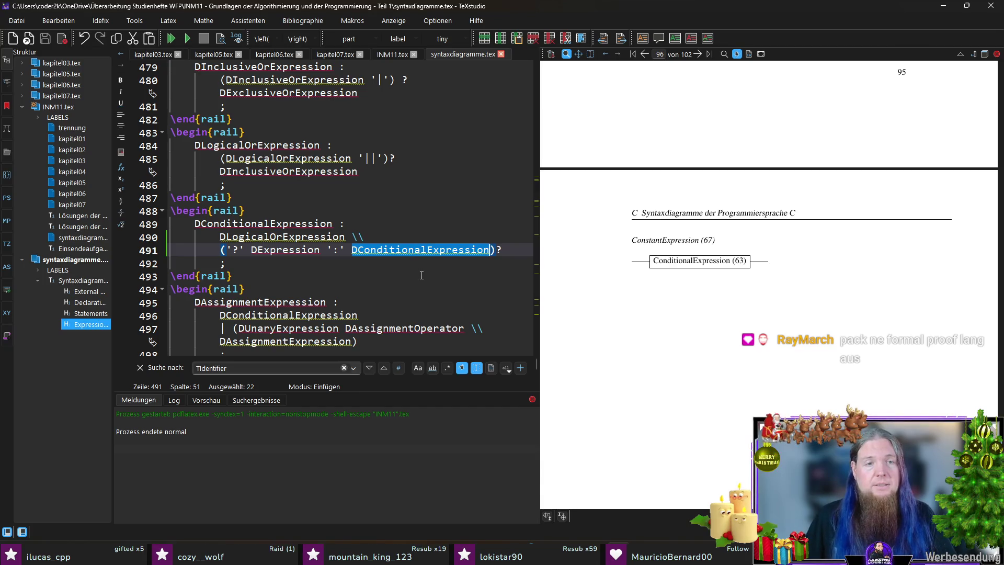
click(412, 236)
key(ctrl+f)
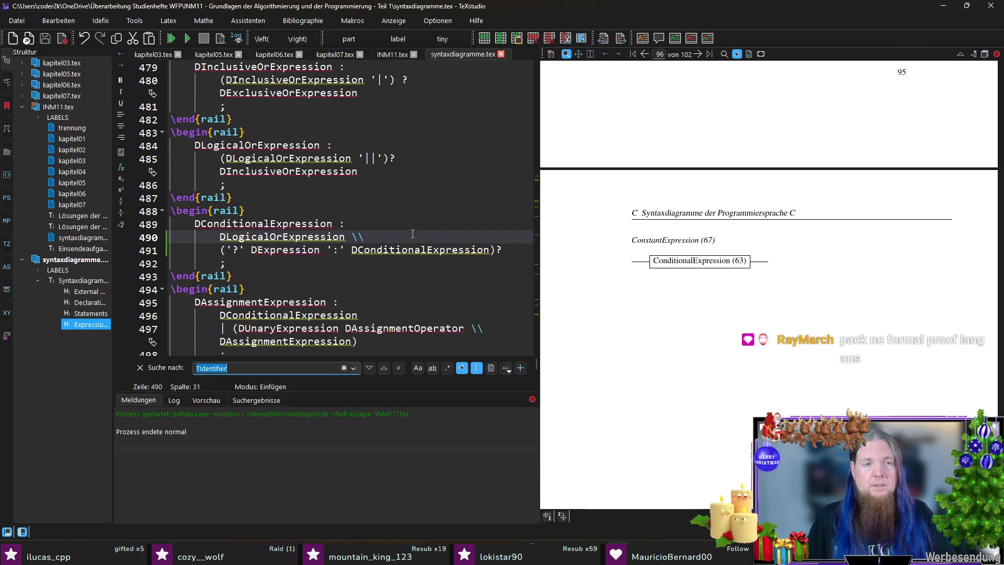
text(DConstantE)
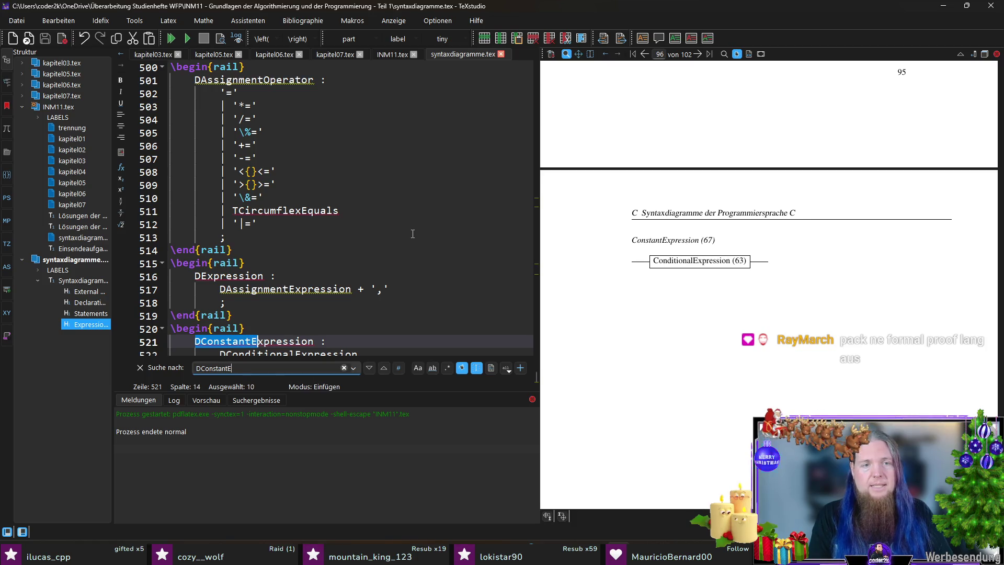
text(xpression)
scroll(321, 267, down, 1)
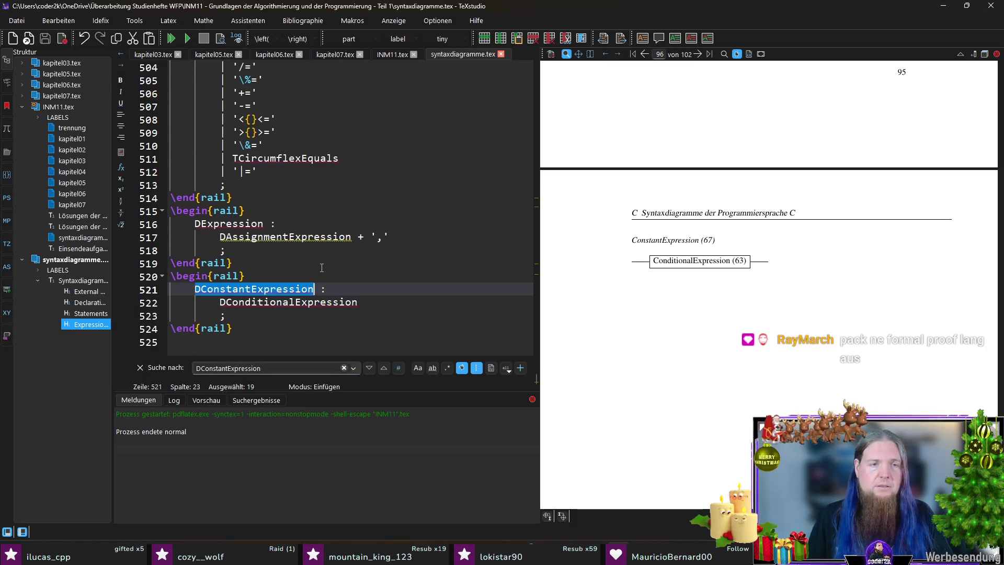
drag(239, 324, 141, 277)
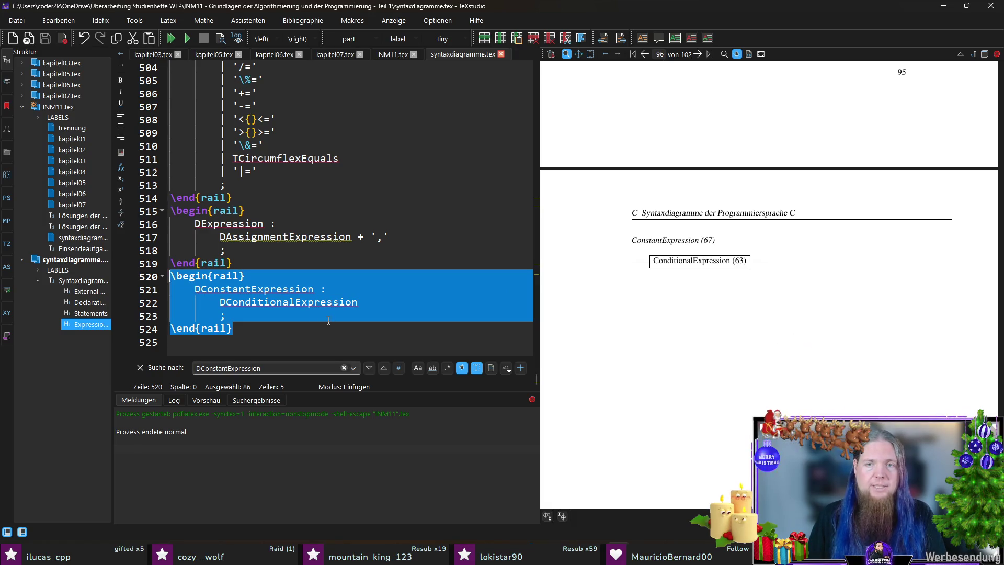
key(Delete)
Replace the remaining DConstantExpression uses (incl. lines 307, 327) with DConditionalExpression, then switch to INM11.tex
key(F3)
key(Return)
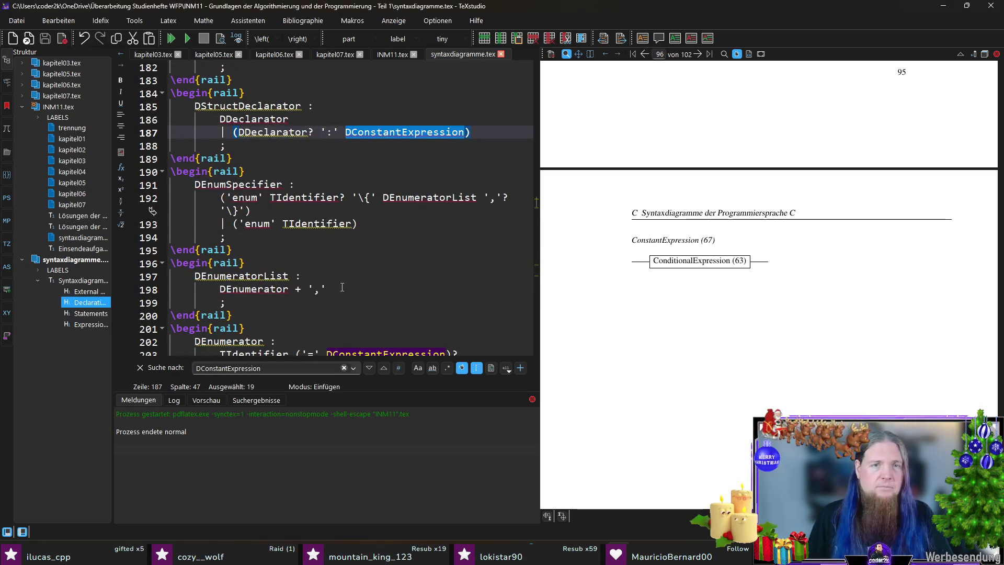
text(DCon)
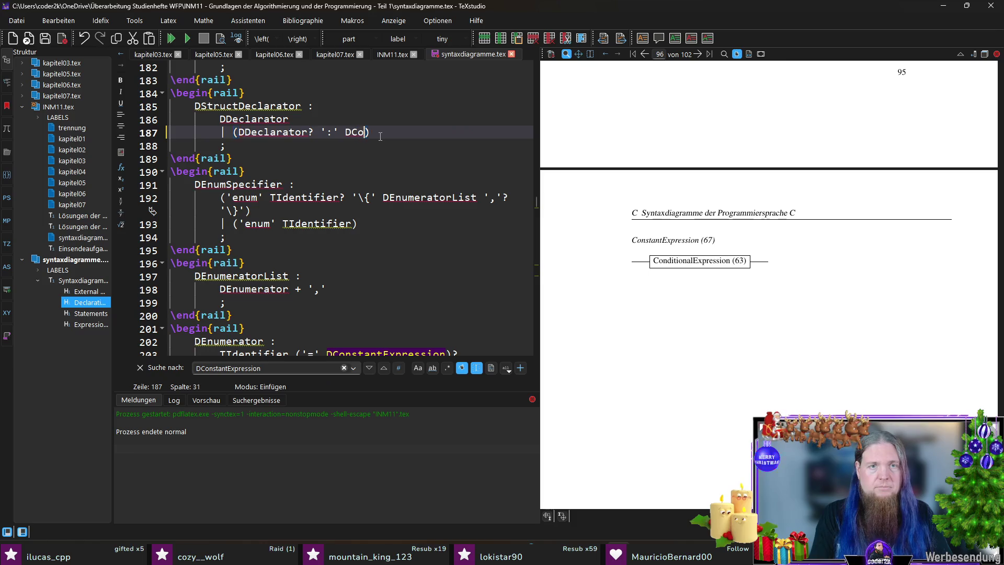
text(ditionalExpression)
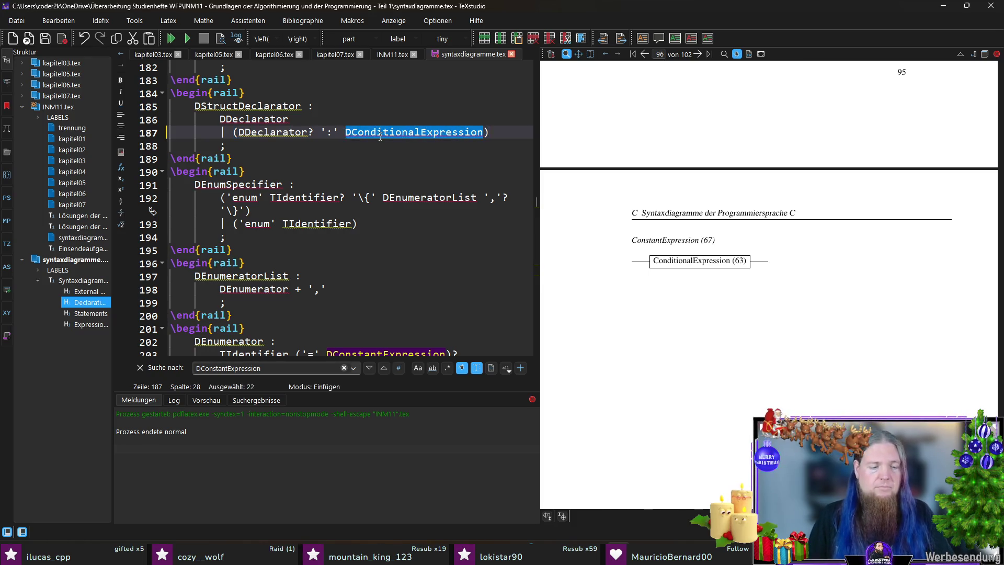
key(ctrl+g)
key(ctrl+v)
key(ctrl+m)
key(ctrl+v)
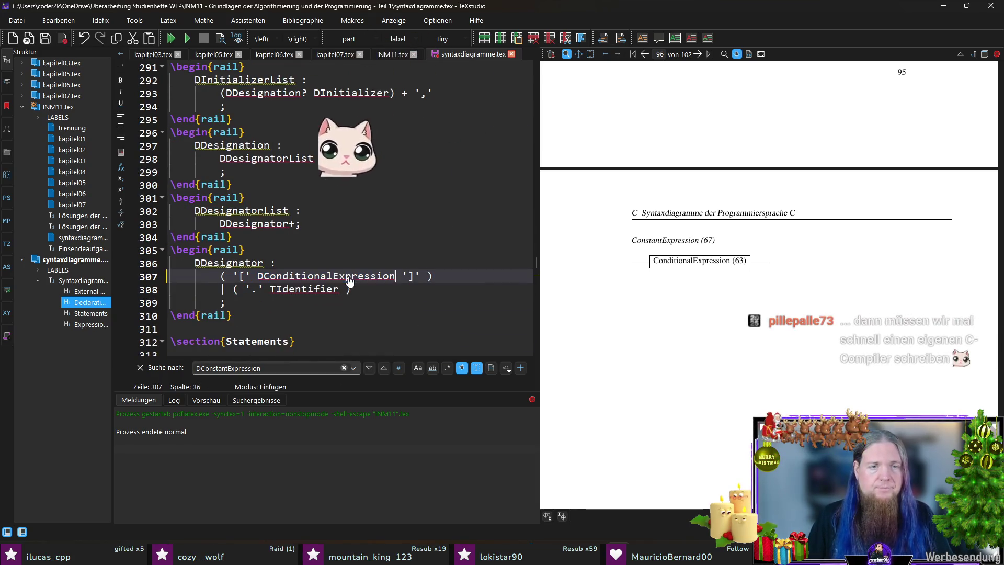
key(ctrl+m)
key(ctrl+v)
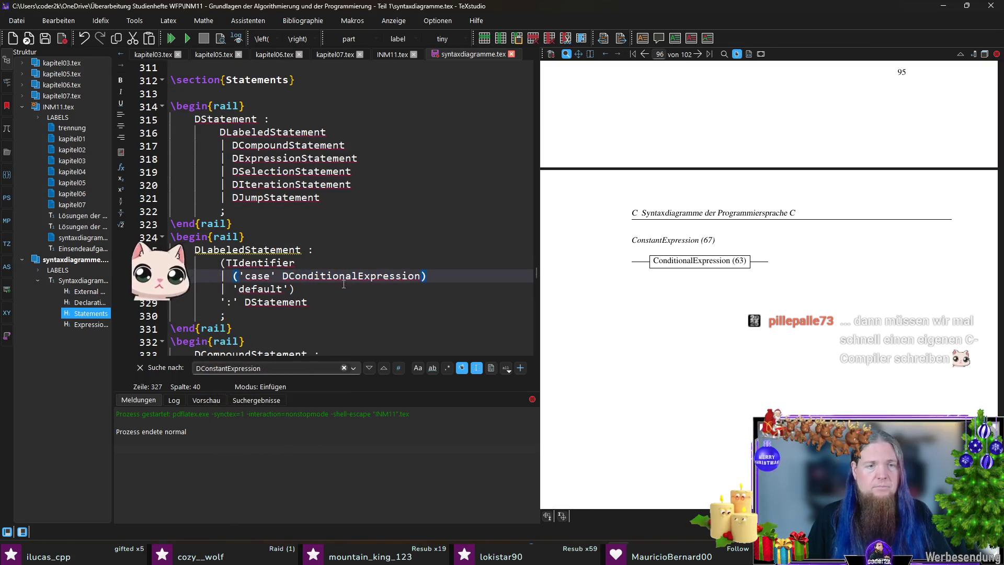
key(ctrl+m)
click(504, 284)
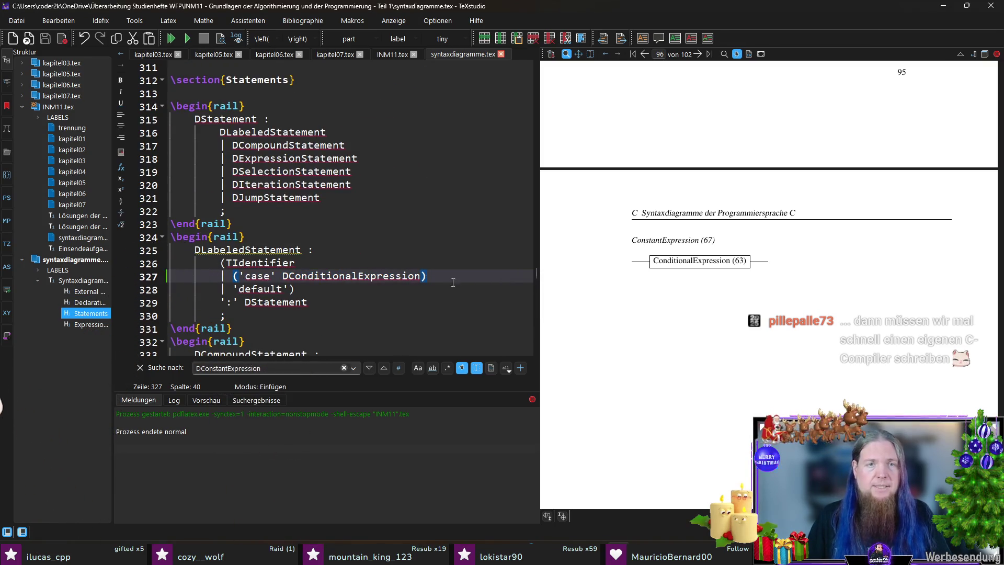
click(389, 54)
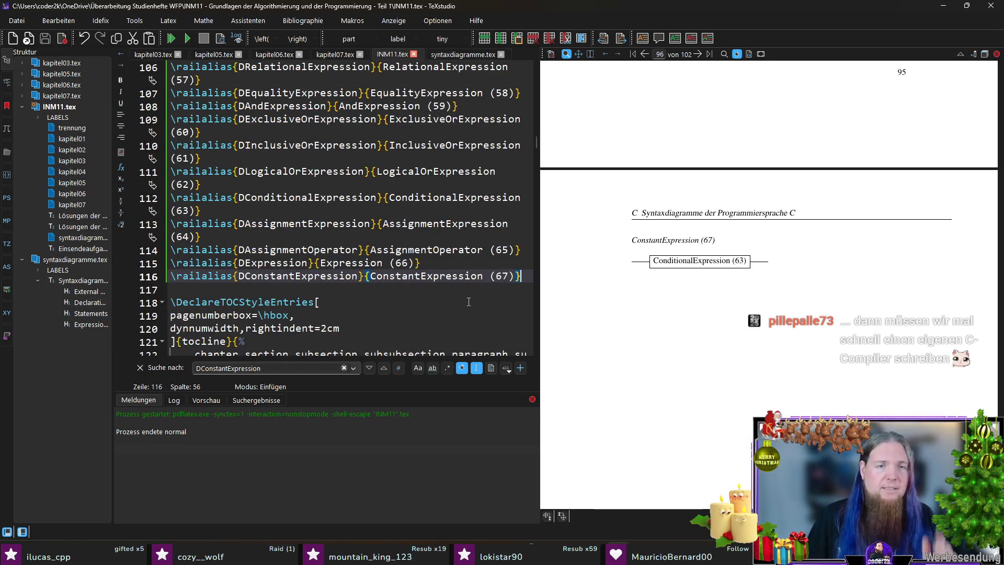
Delete the DConstantExpression railalias line 116 from INM11.tex and start a new build
key(shift+Home)
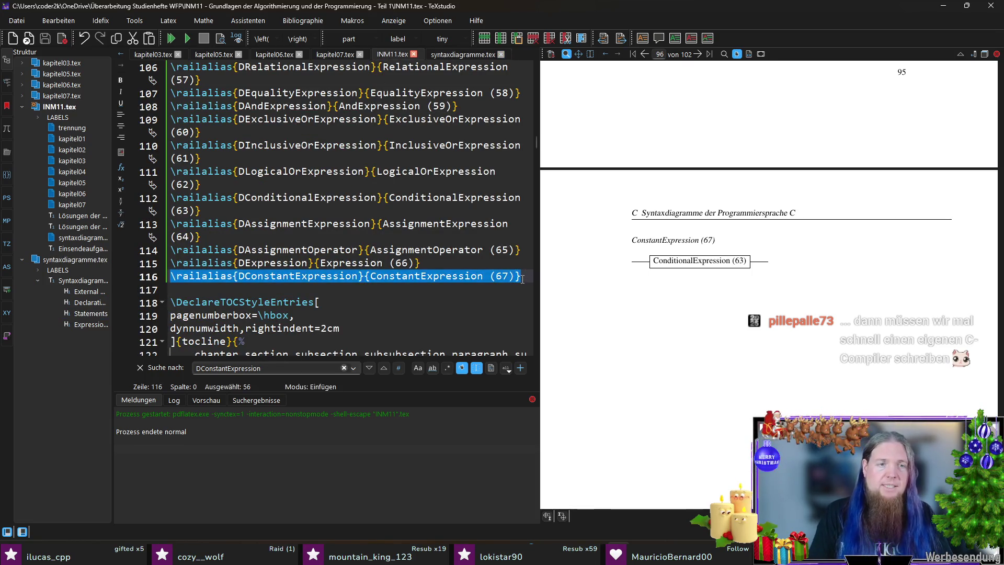
key(BackSpace)
key(BackSpace)
click(462, 54)
key(F5)
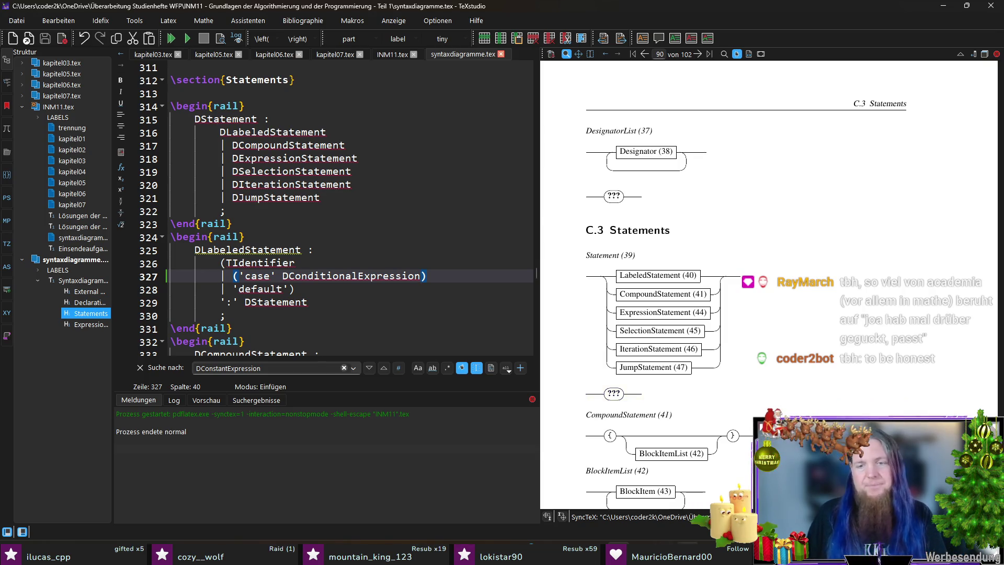
Rerun rail INM11 in Git Bash and recompile so the appendix ends with Expression (66)
key(alt+Tab)
key(Up)
key(Down)
key(alt+Tab)
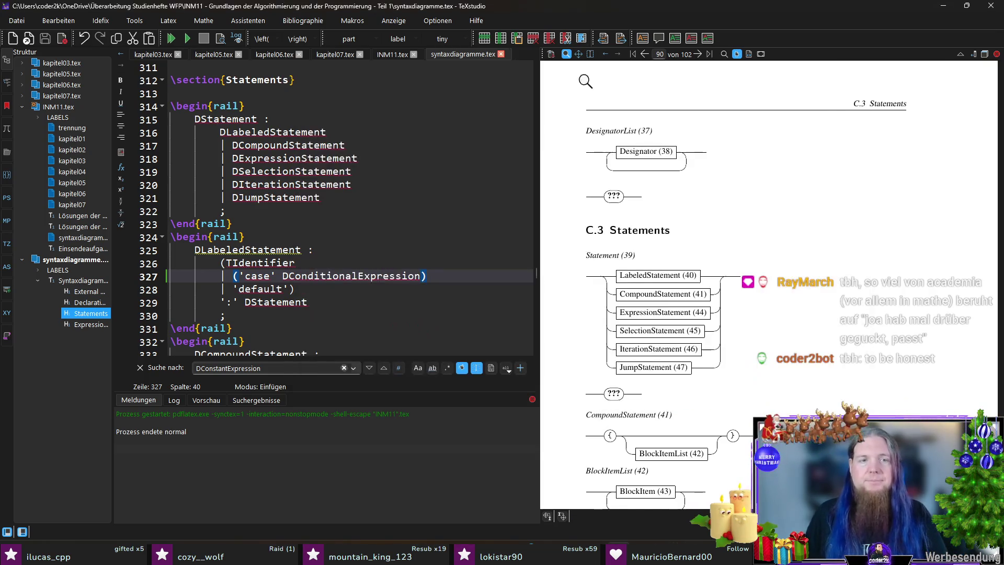
key(F5)
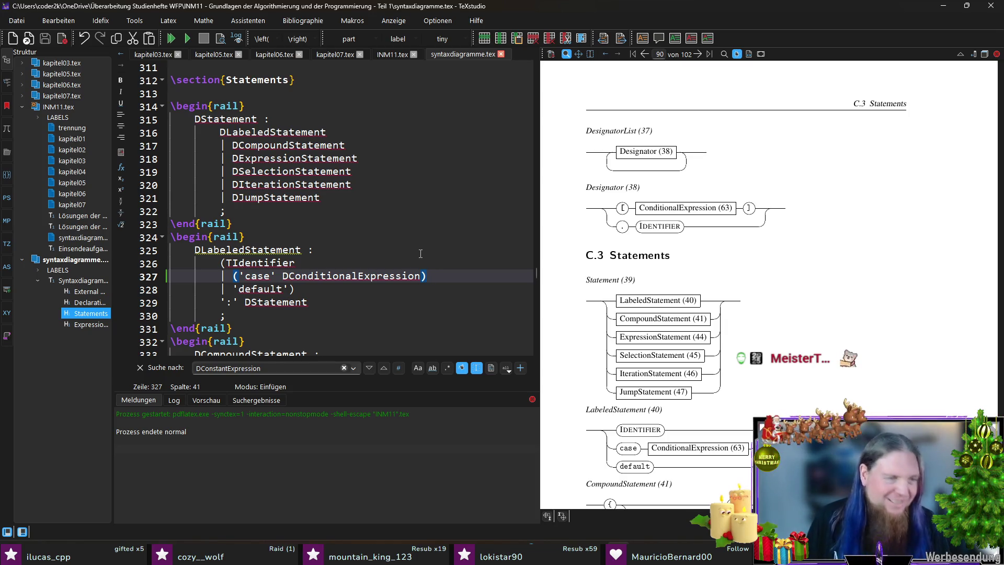
scroll(787, 267, down, 5)
scroll(759, 281, down, 5)
scroll(716, 266, down, 5)
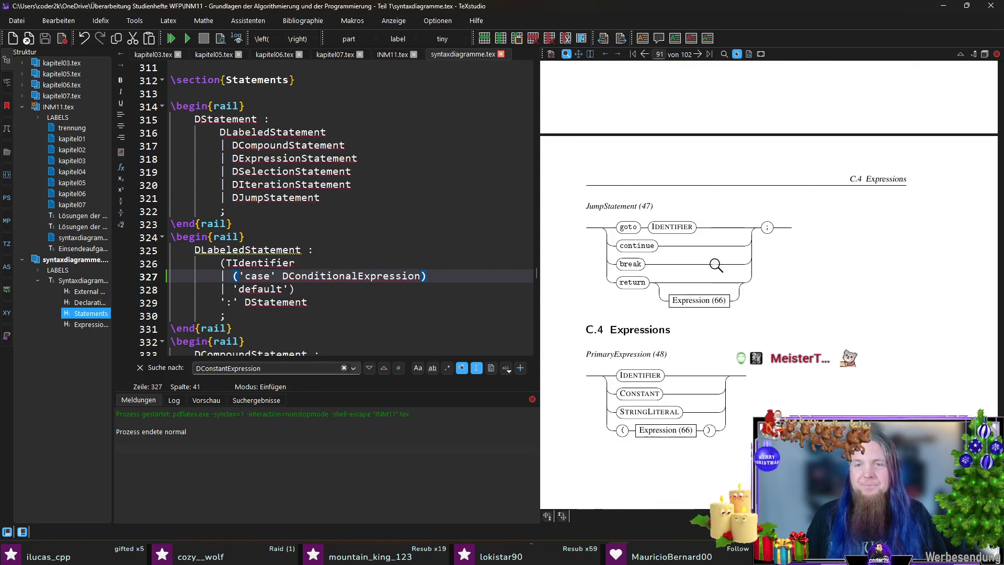
scroll(715, 264, down, 5)
scroll(715, 257, down, 5)
scroll(715, 258, down, 5)
scroll(714, 263, down, 5)
scroll(713, 275, down, 5)
scroll(710, 291, down, 5)
scroll(711, 287, down, 5)
scroll(714, 283, down, 5)
scroll(722, 278, up, 3)
scroll(724, 289, up, 2)
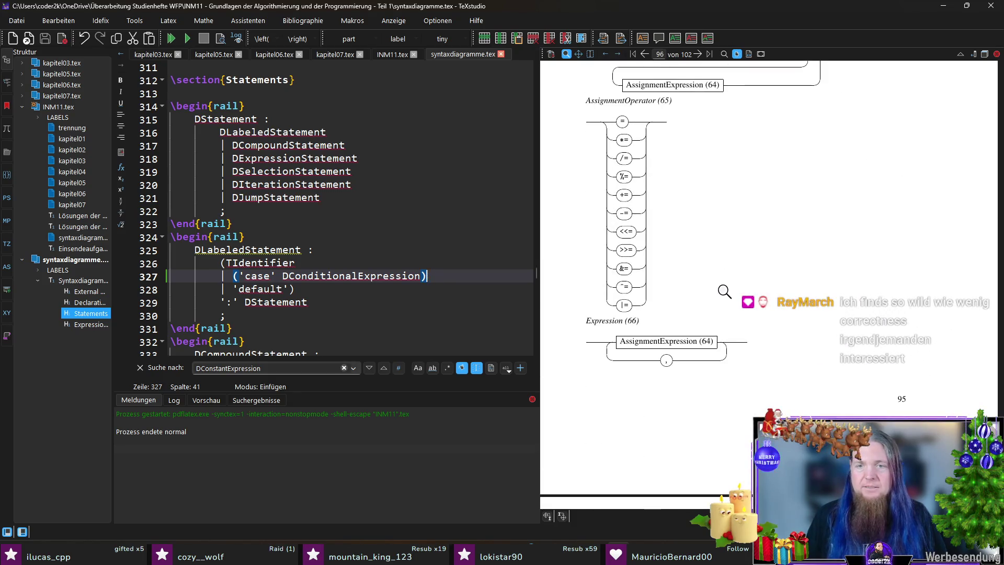
Show INM11.tex's alias list ending at Expression (66) and magnify the Expression diagram in the PDF
click(389, 55)
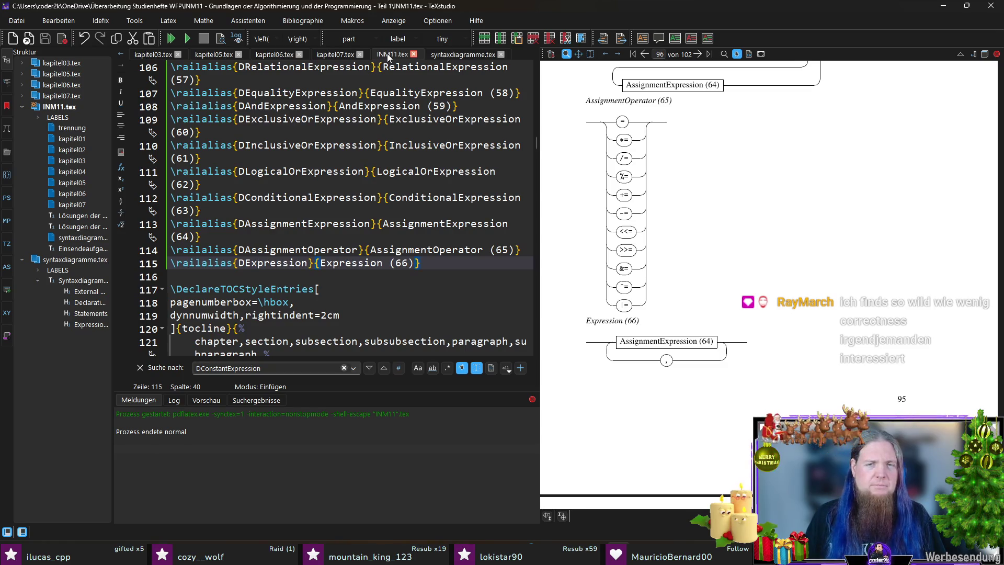
drag(595, 332, 632, 325)
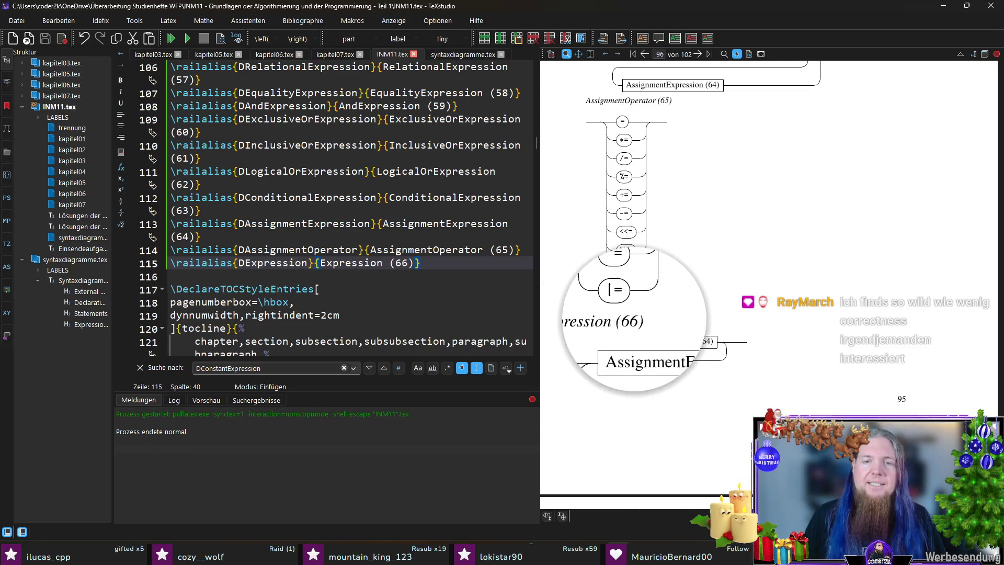
drag(706, 339, 709, 343)
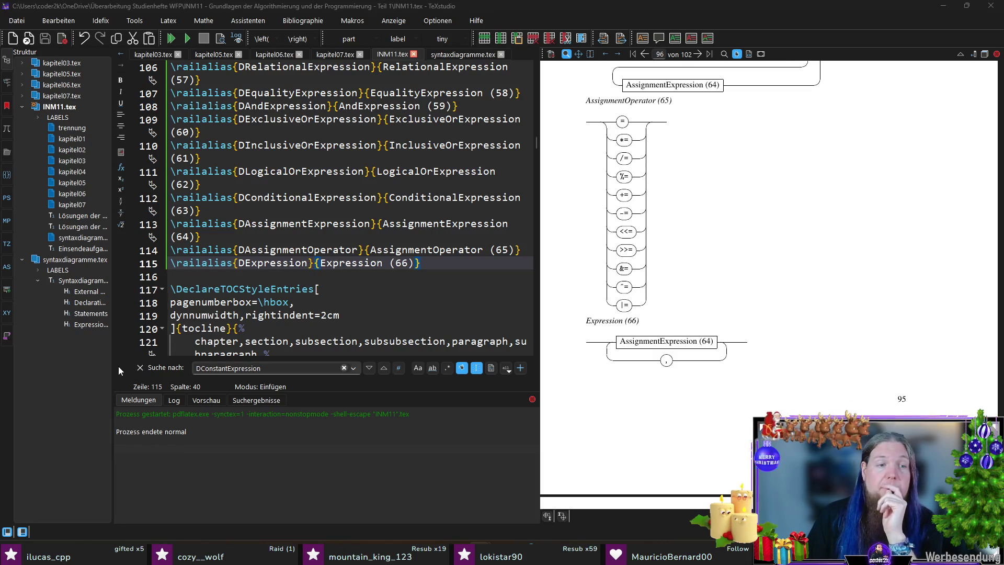
Dismiss the search bar by placing the cursor on empty line 116 of INM11.tex
click(139, 368)
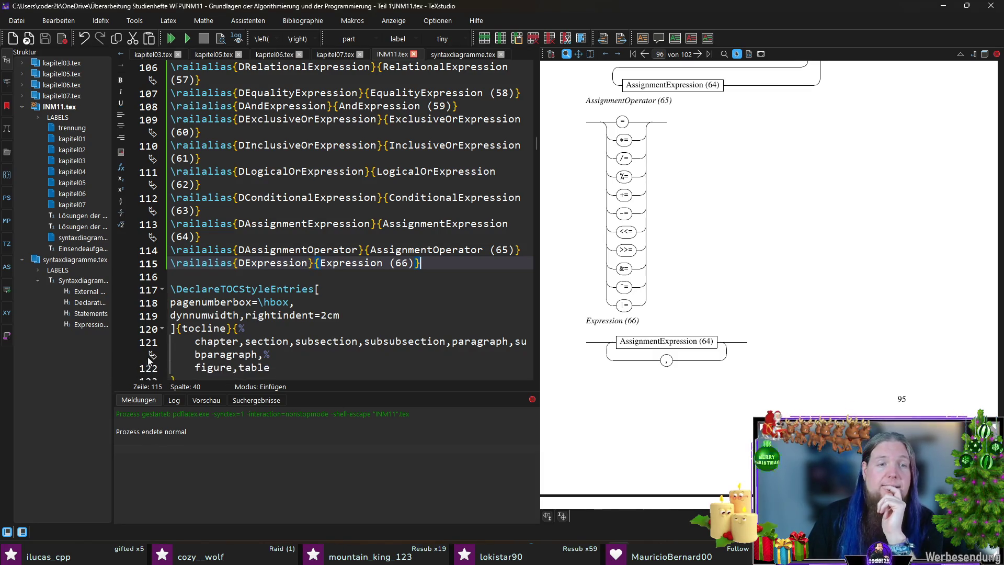
click(453, 276)
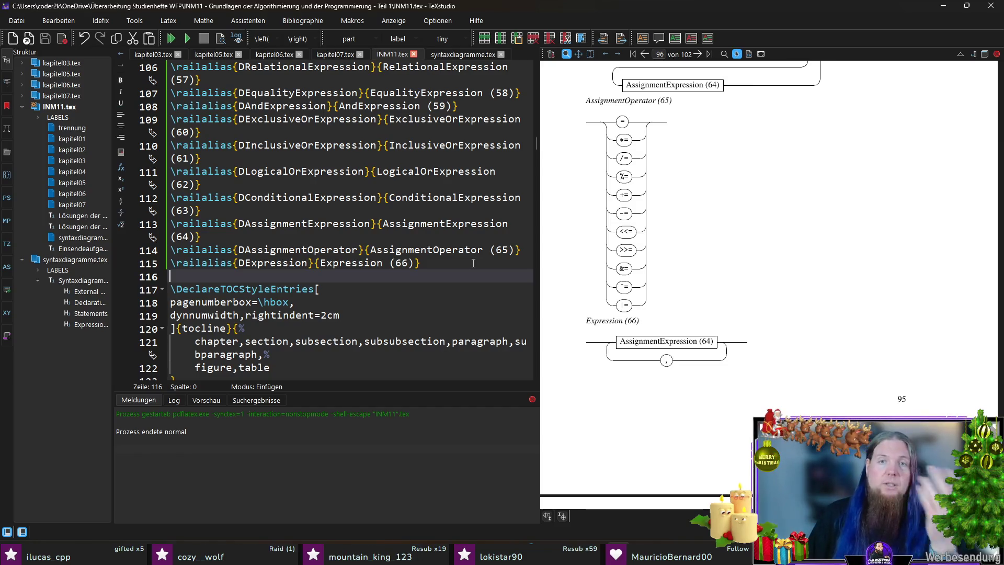
scroll(803, 359, down, 3)
scroll(803, 358, up, 5)
scroll(803, 358, down, 2)
scroll(803, 359, up, 4)
scroll(803, 359, up, 1)
scroll(803, 362, up, 4)
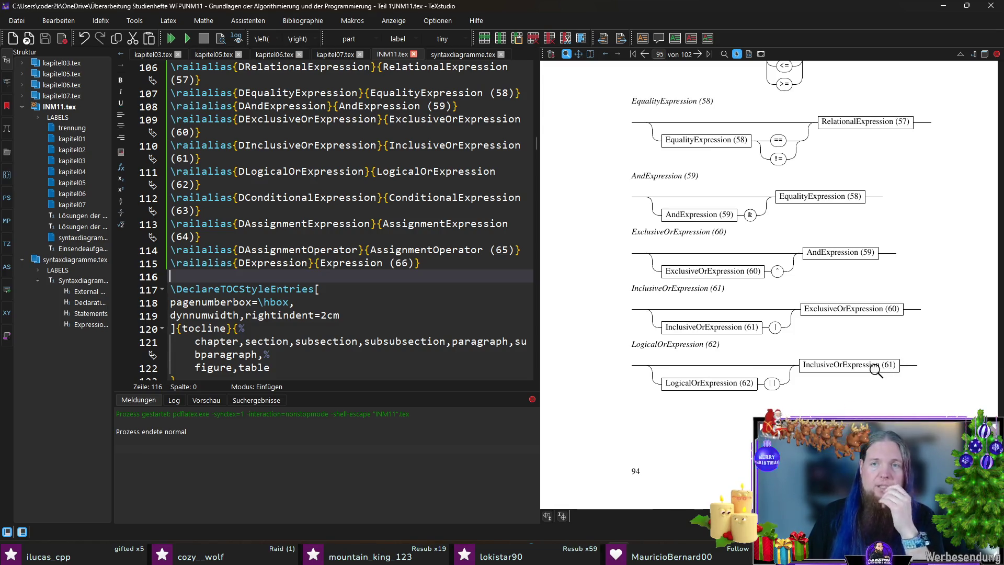
scroll(877, 370, up, 2)
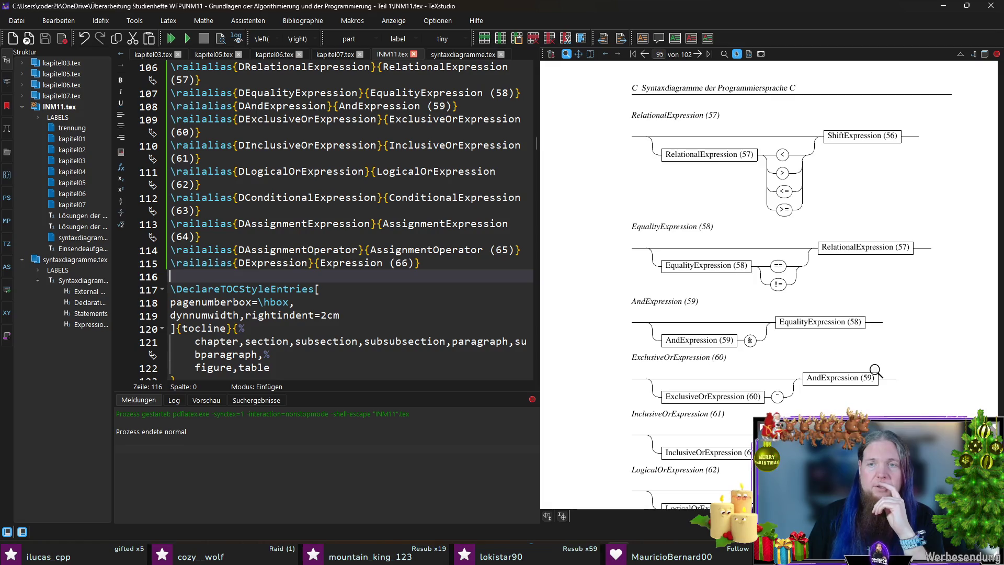
scroll(876, 370, up, 2)
scroll(877, 371, up, 2)
scroll(877, 371, up, 2)
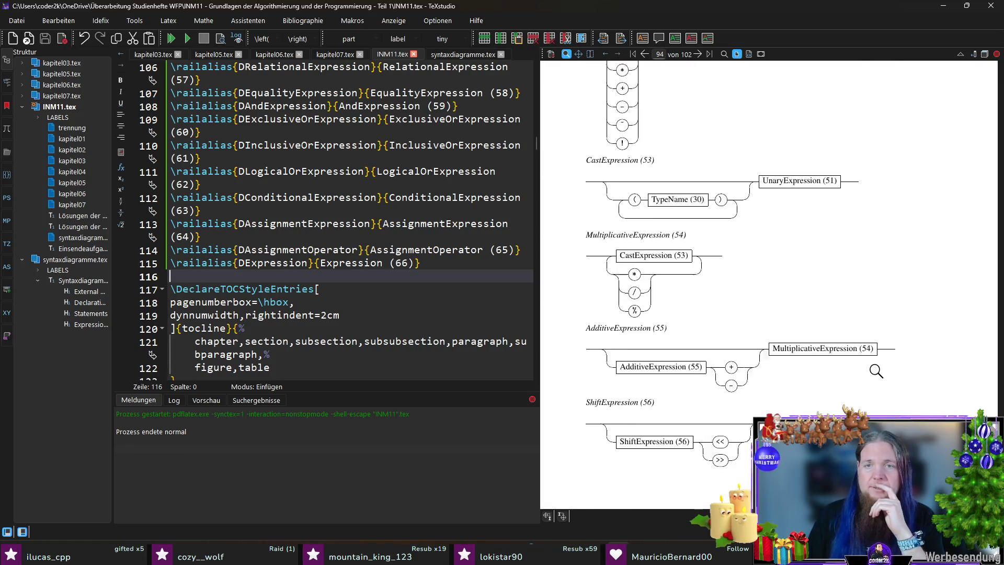
scroll(877, 371, up, 1)
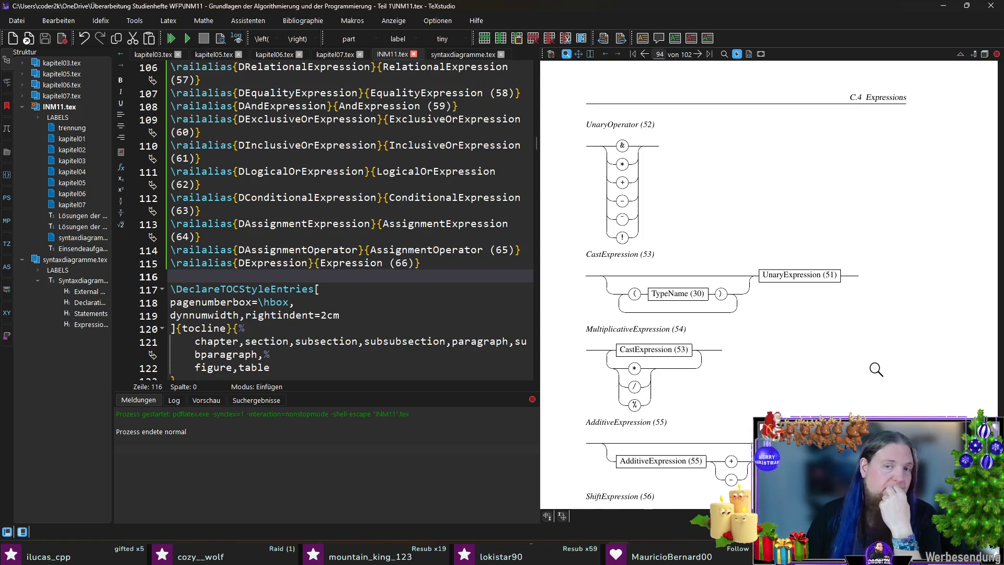
scroll(810, 352, up, 5)
scroll(811, 355, up, 3)
scroll(810, 358, up, 3)
scroll(811, 361, up, 3)
scroll(811, 363, up, 3)
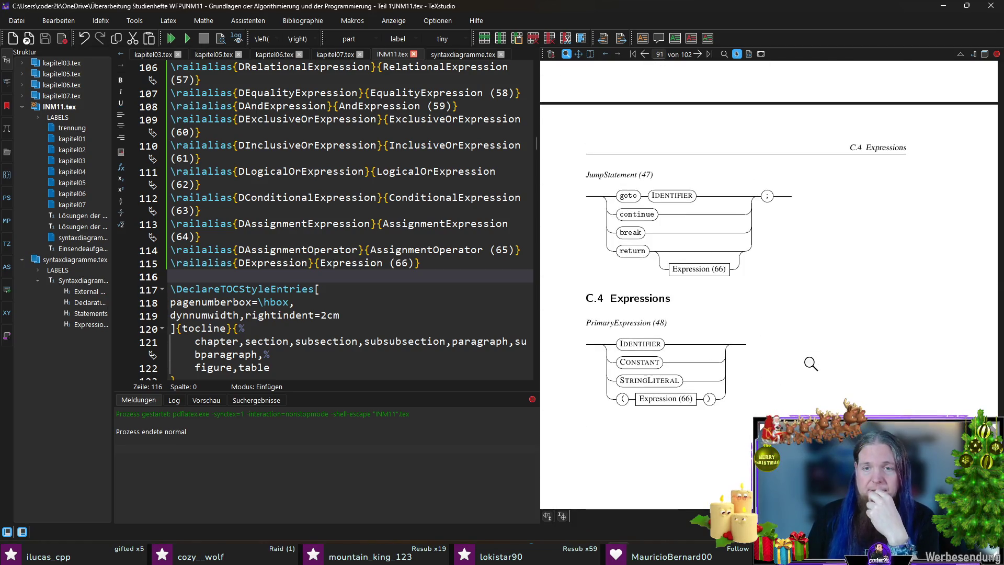
scroll(811, 363, down, 5)
scroll(810, 376, down, 3)
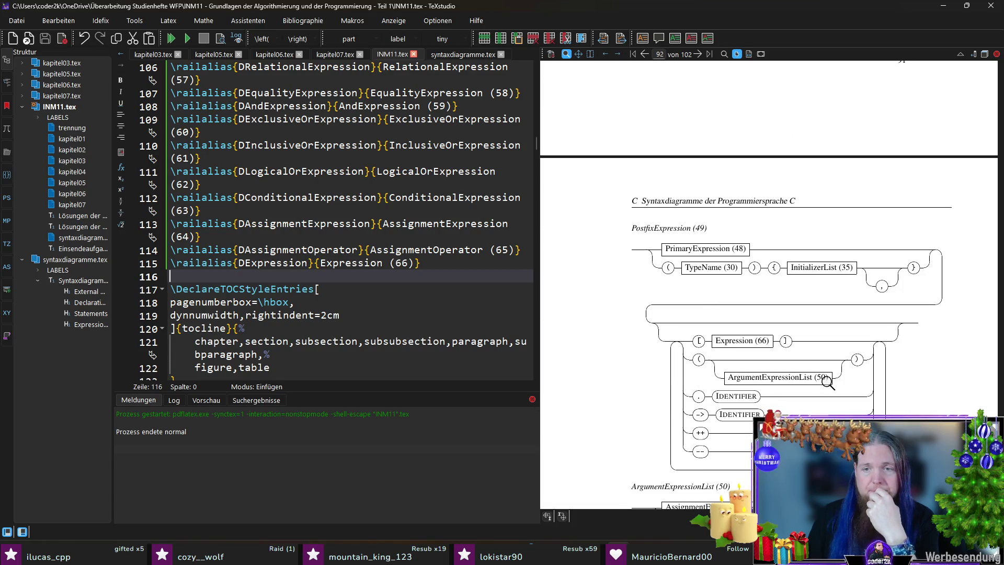
scroll(821, 381, up, 5)
scroll(828, 383, up, 3)
scroll(828, 383, up, 3)
scroll(828, 383, up, 3)
scroll(828, 383, up, 3)
scroll(828, 383, up, 3)
scroll(828, 384, up, 3)
scroll(828, 383, up, 3)
scroll(828, 381, up, 3)
scroll(828, 377, up, 3)
scroll(829, 377, up, 3)
scroll(829, 377, up, 3)
scroll(829, 377, up, 3)
scroll(828, 378, up, 3)
scroll(828, 378, up, 3)
scroll(829, 378, up, 3)
scroll(830, 377, up, 3)
scroll(828, 377, up, 3)
scroll(829, 378, up, 5)
drag(597, 258, 667, 256)
Magnify the appendix C chapter title on page 81 of the preview
click(711, 253)
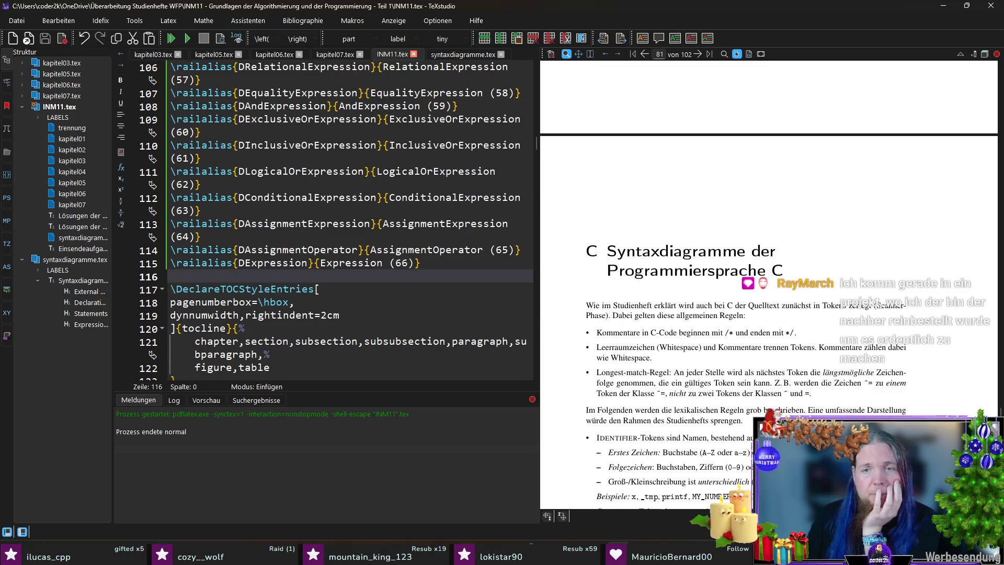
click(611, 267)
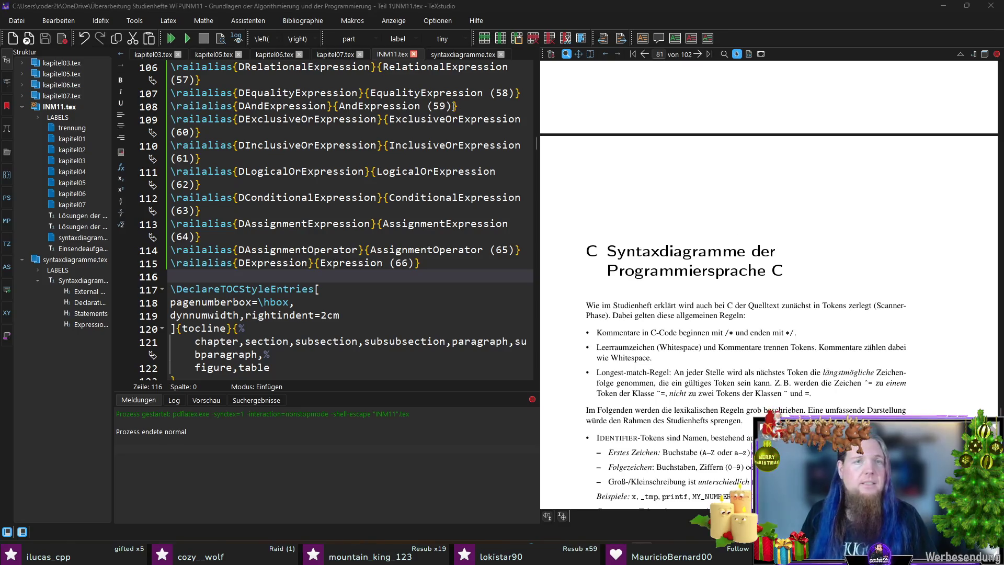
Switch the editor to the kapitel07.tex tab
click(337, 57)
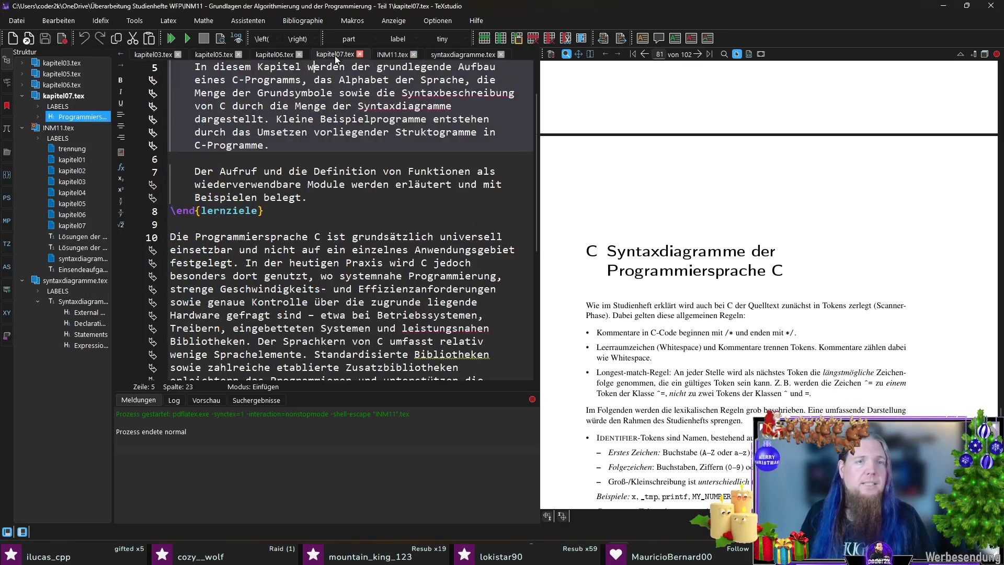
scroll(411, 112, down, 6)
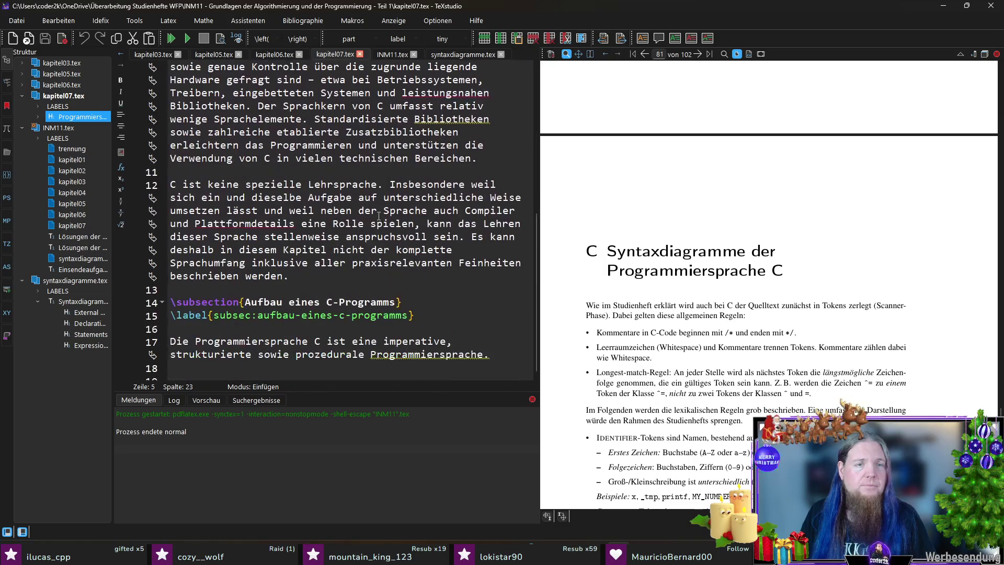
scroll(281, 277, down, 1)
Sync the preview to section 6.3, jump to leistungsnahen in the source and select its Leistungs part
click(259, 315)
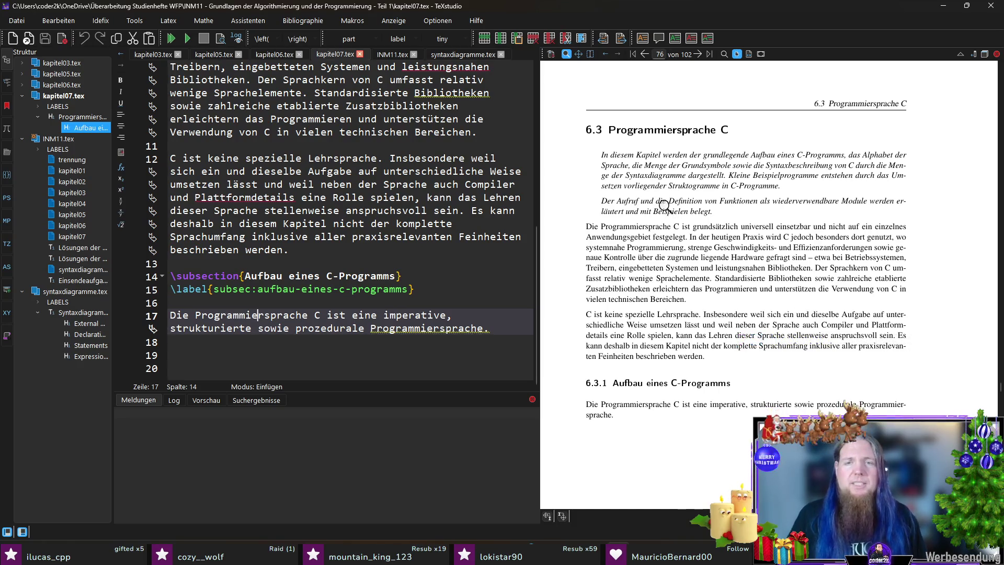
scroll(947, 235, down, 1)
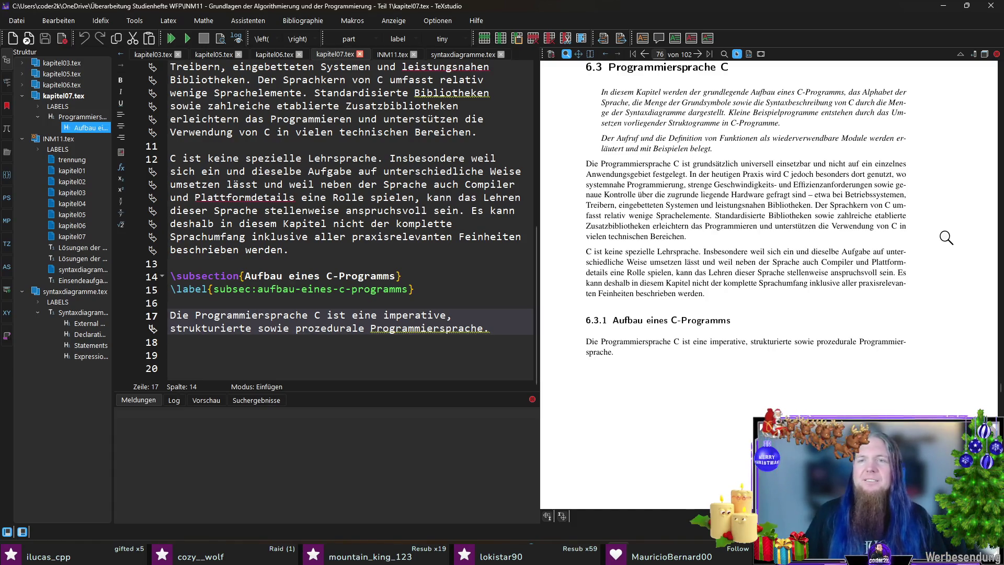
ctrl+click(739, 204)
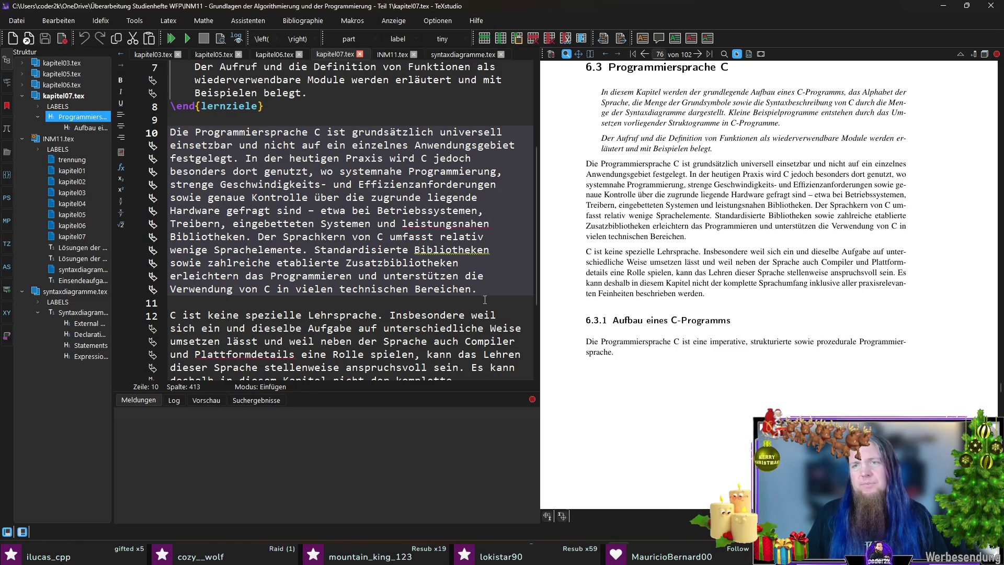
key(ctrl+shift+Left)
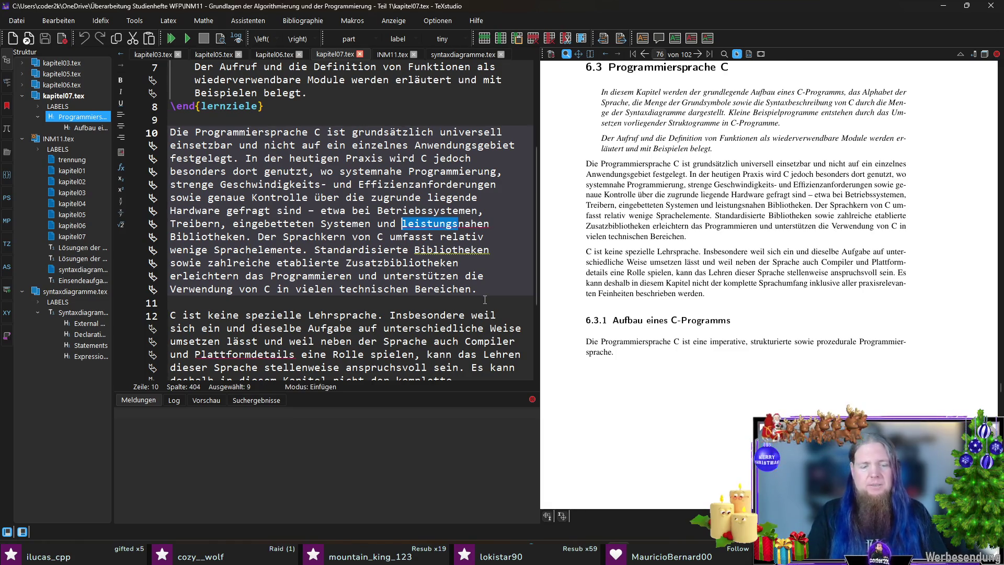
text(hardware)
Save and compile so the PDF shows hardwarenahen in the chapter 7 introduction
key(F5)
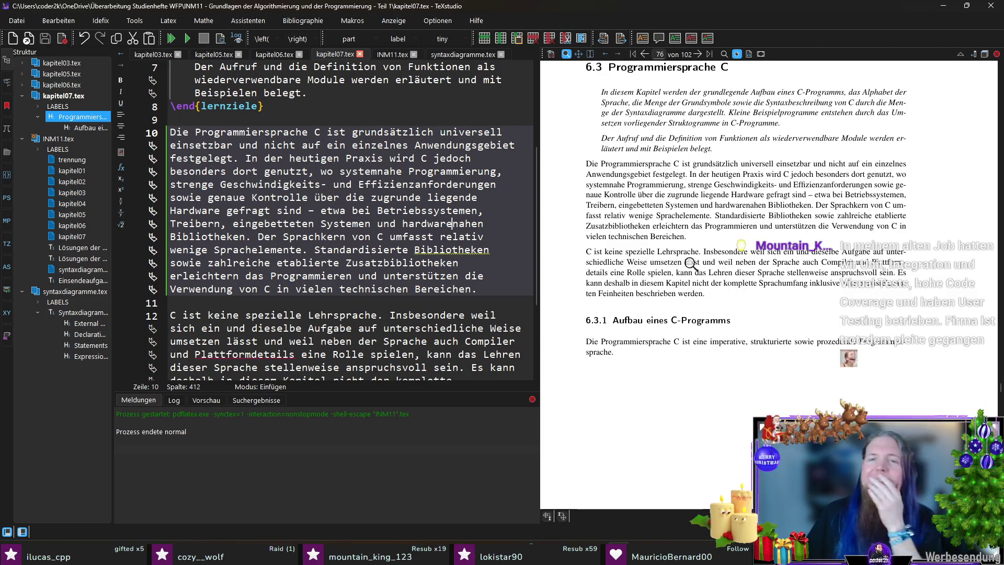
scroll(682, 268, down, 3)
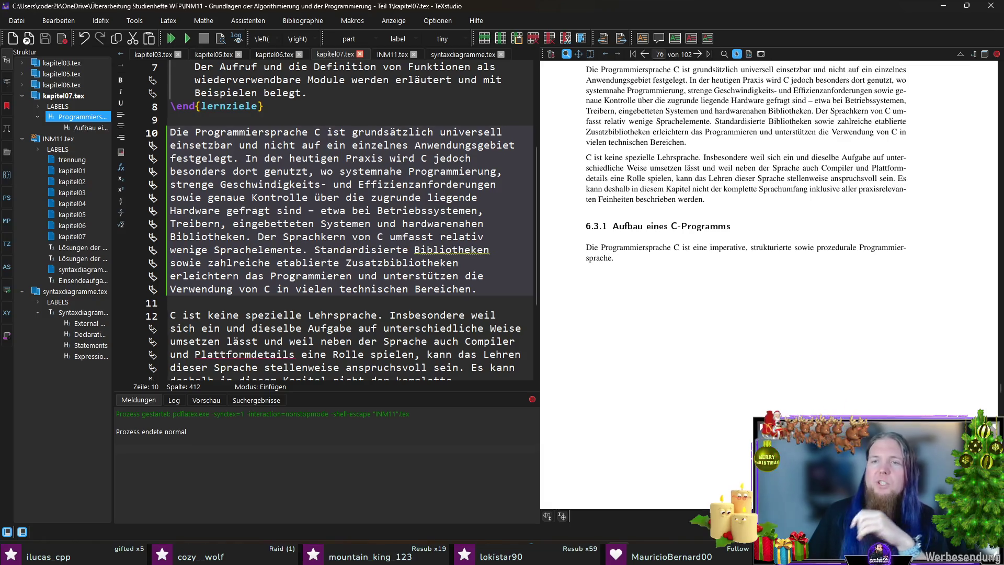
scroll(396, 265, down, 3)
scroll(396, 265, down, 1)
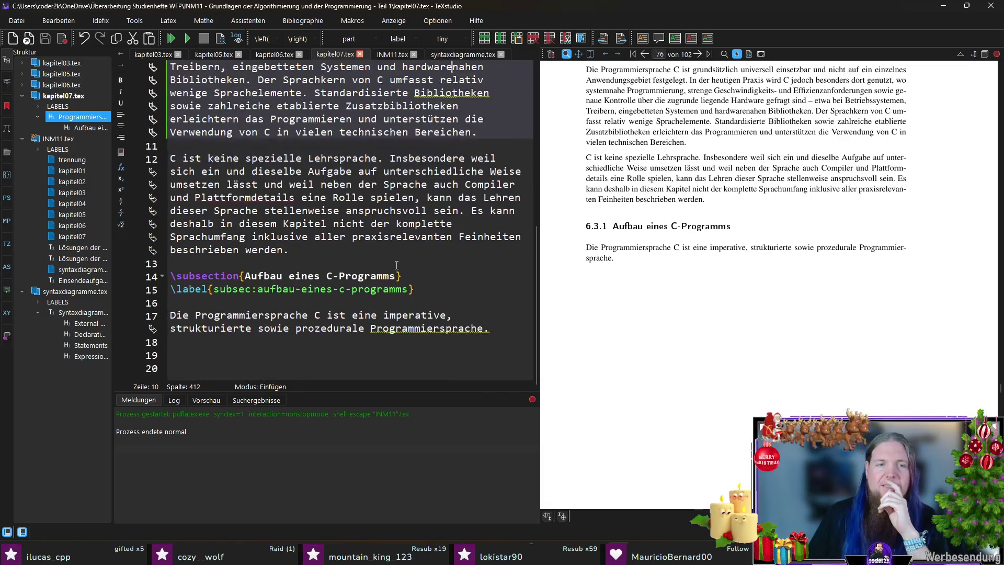
Save kapitel07.tex and start a PDF text search for 'prozedural'
click(484, 342)
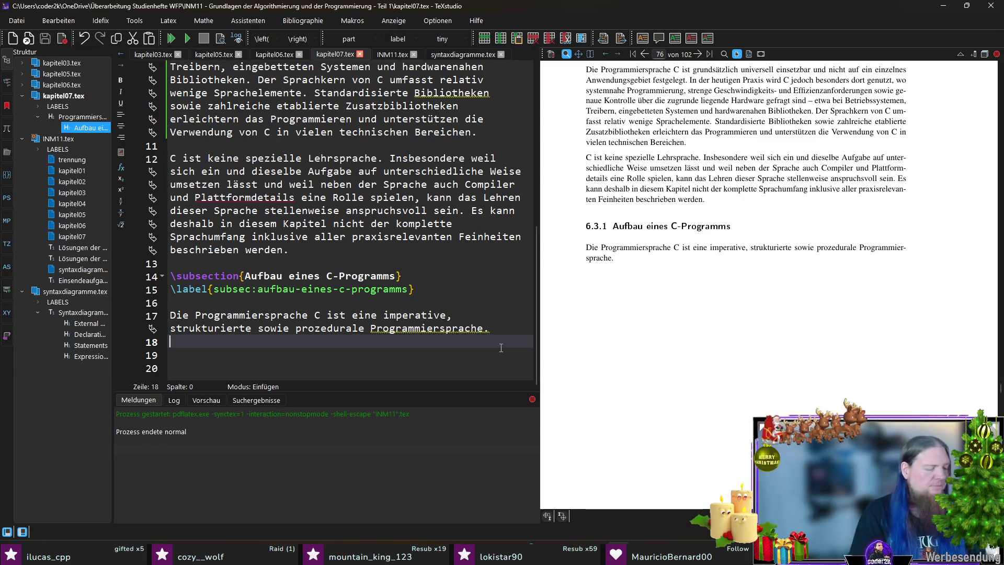
key(Up)
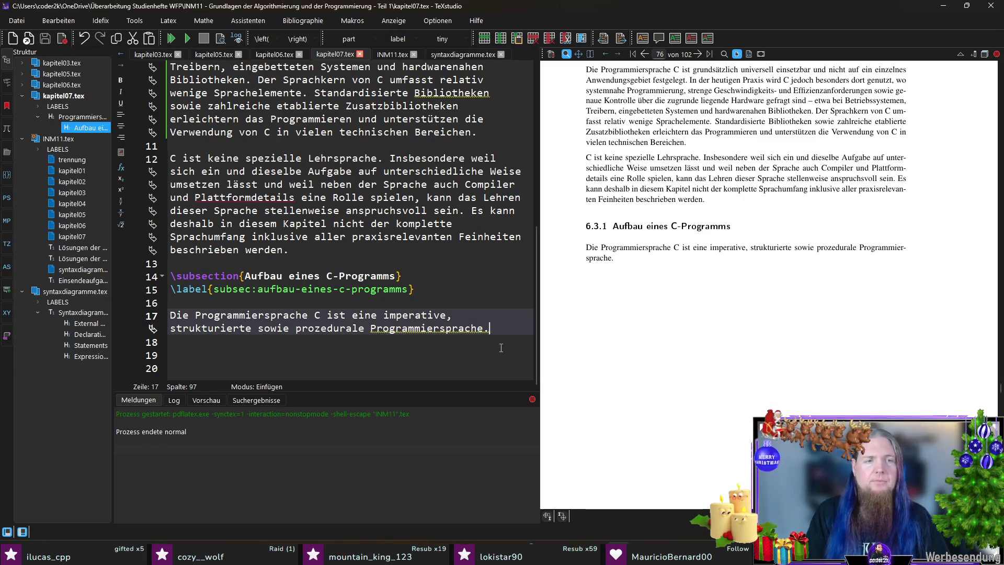
scroll(501, 347, up, 1)
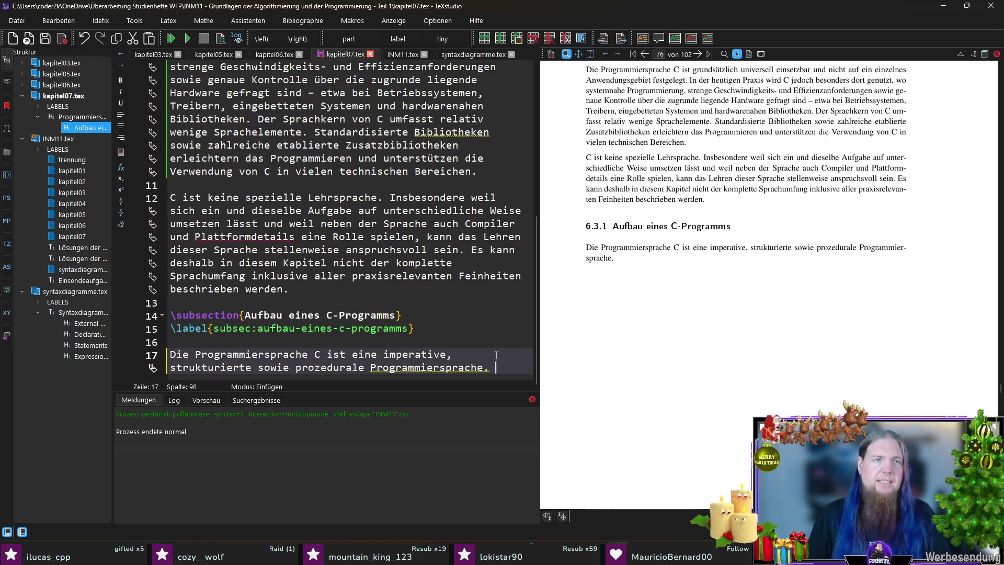
key(ctrl+s)
click(719, 324)
key(ctrl+f)
text(prozedural)
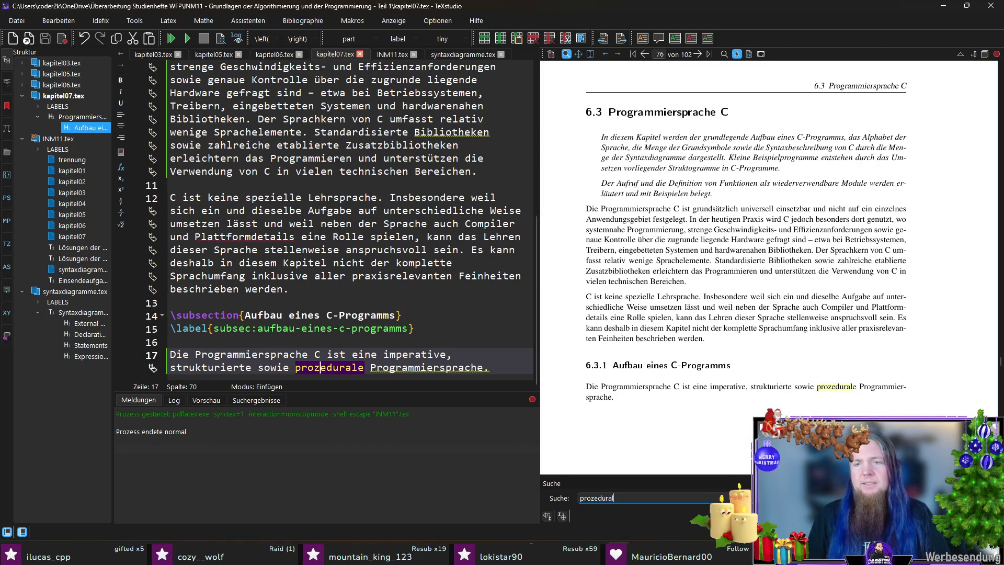
Go to the next prozedural match and place the cursor right after 'hinaus' in kapitel06.tex
key(Return)
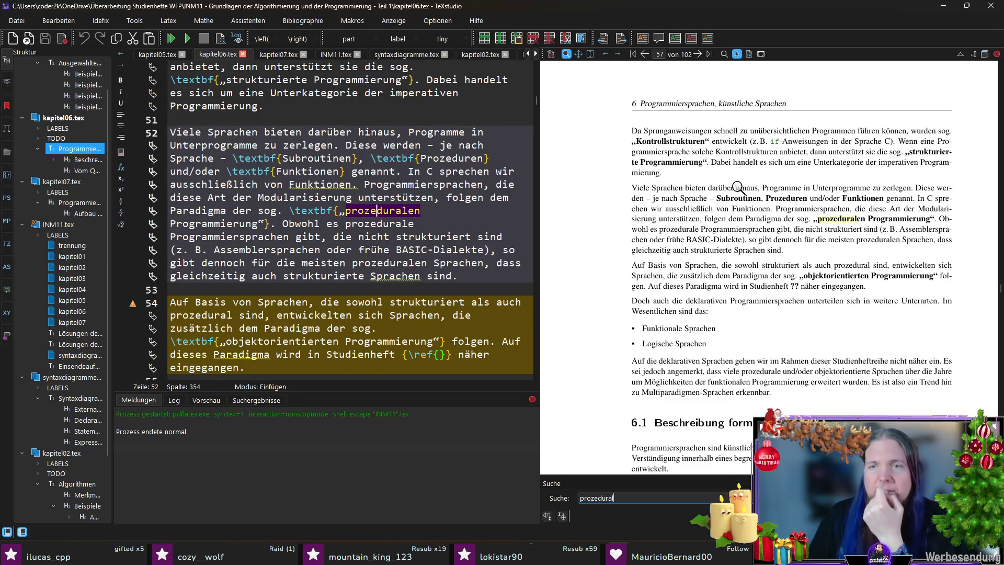
ctrl+click(745, 185)
key(Right)
key(Right)
key(Right)
text(an)
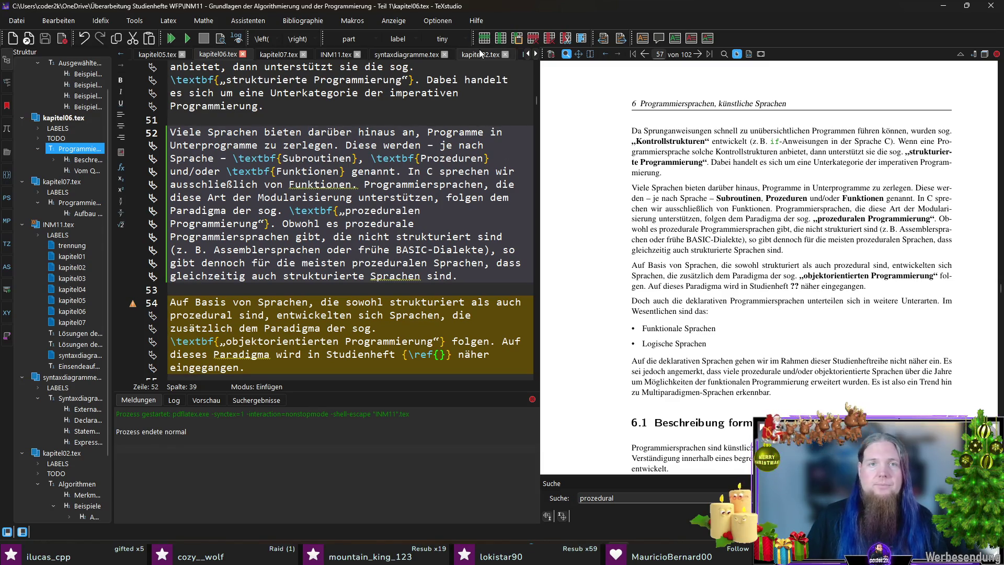
In kapitel07.tex, write that procedural languages (with \ref chapter reference) split Programme into Unterprogramme, fixing typos
click(275, 52)
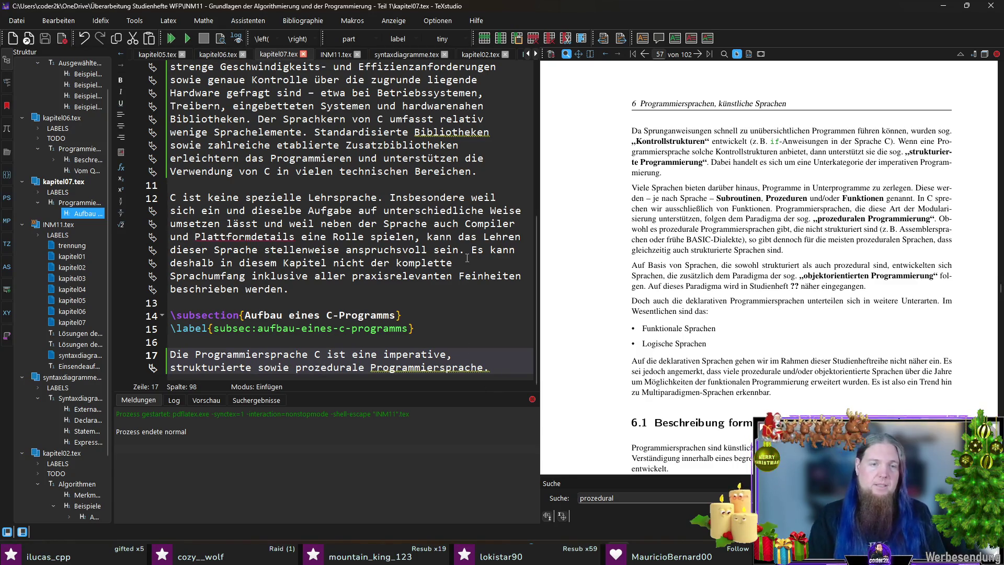
text(W)
key(BackSpace)
text(In Kapitel)
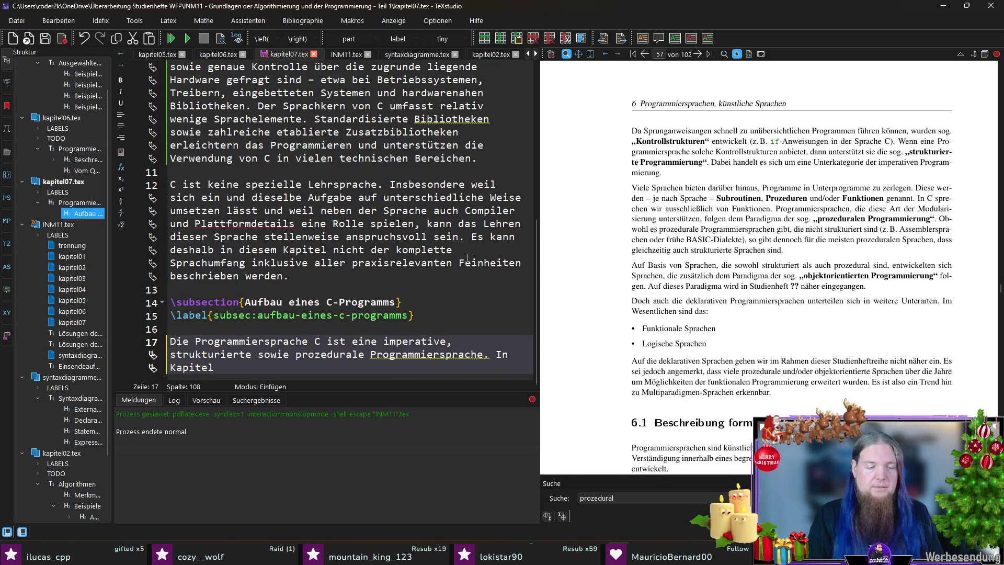
text(ef{)
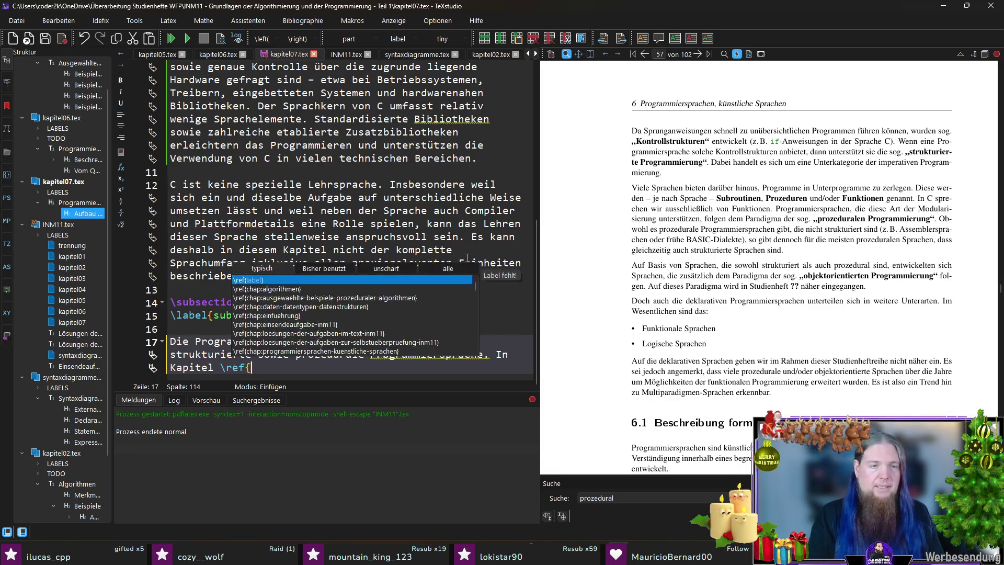
text(chap)
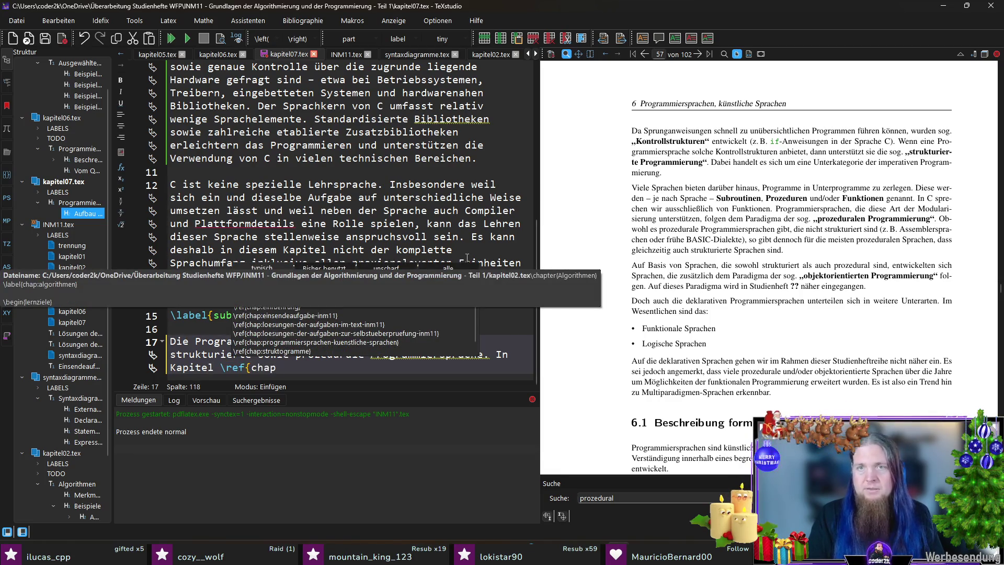
text(:pro)
key(Return)
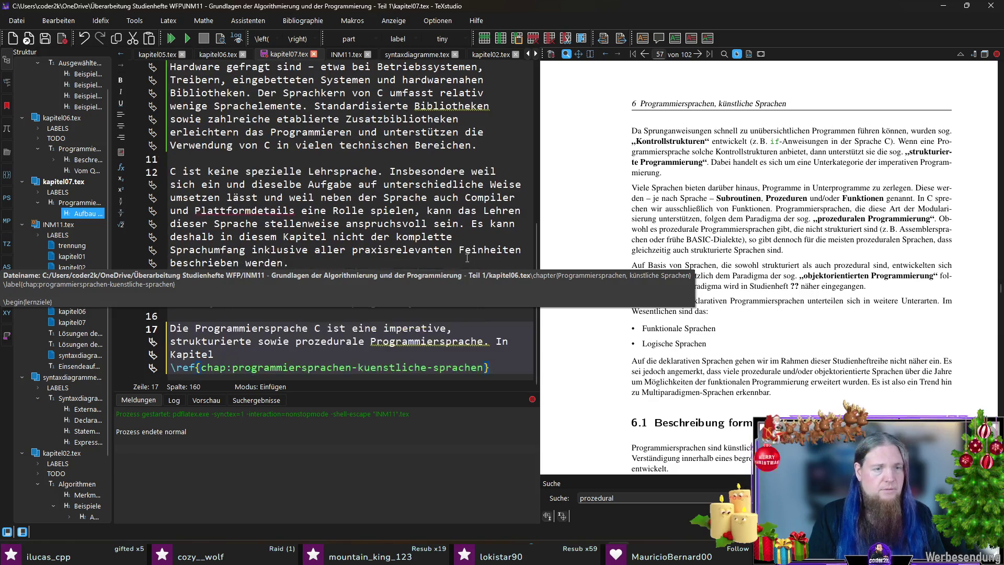
text( hatten wir)
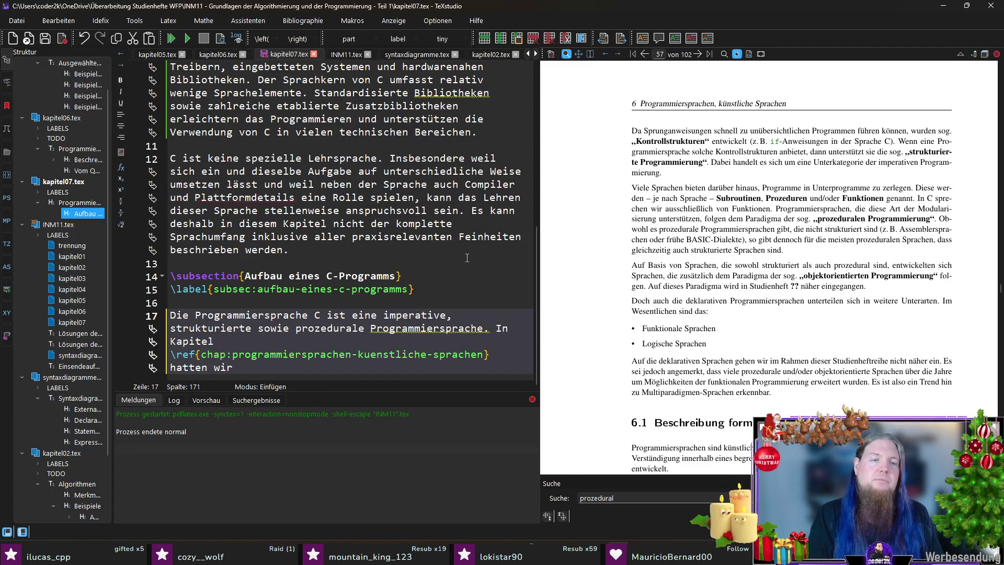
text( bereits beschrieben, dass prozedurale Program)
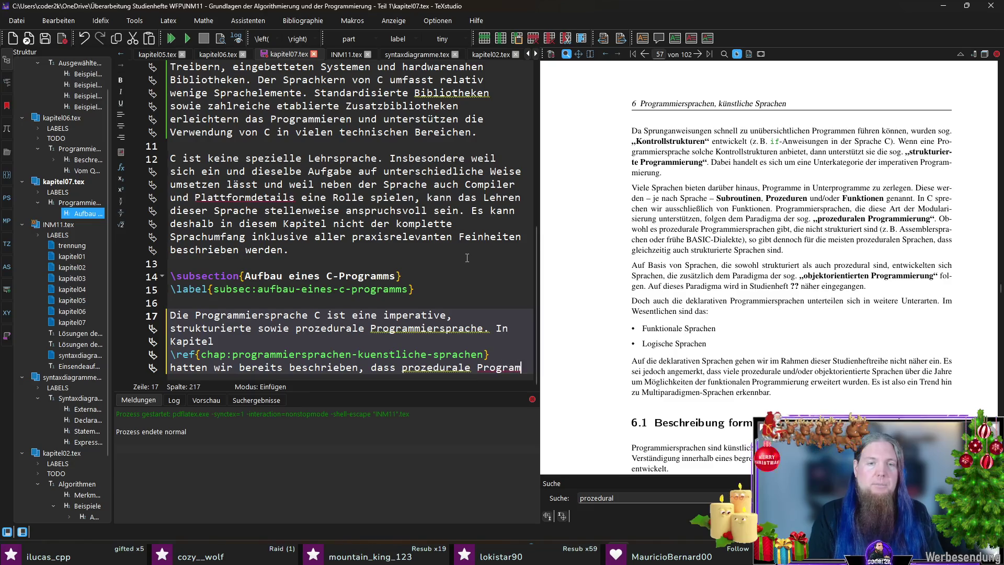
text(miersprachen erlauben, Programme u)
key(BackSpace)
text(in Unbter)
key(BackSpace)
key(BackSpace)
key(BackSpace)
text(terprogram)
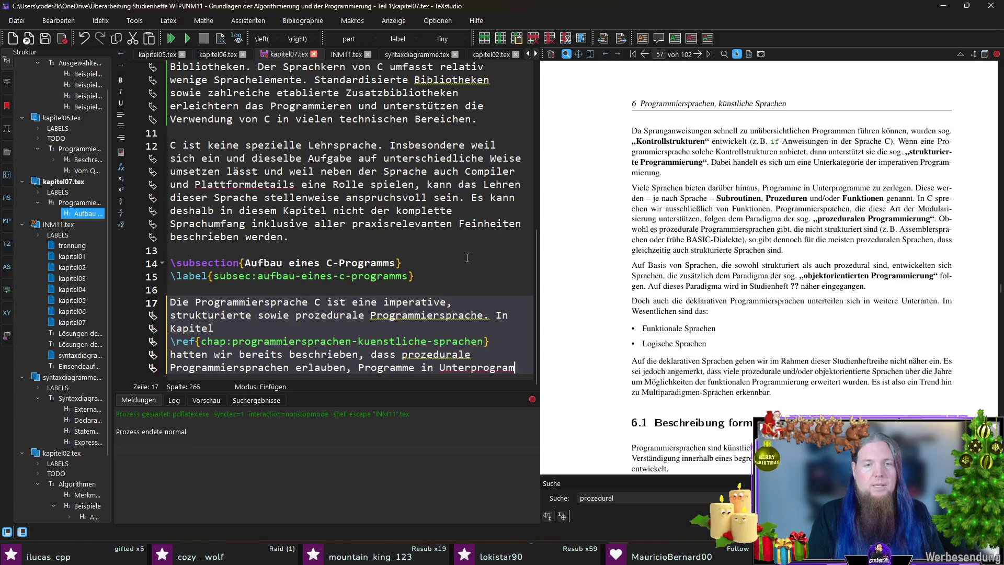
text(me zu zerlegen. )
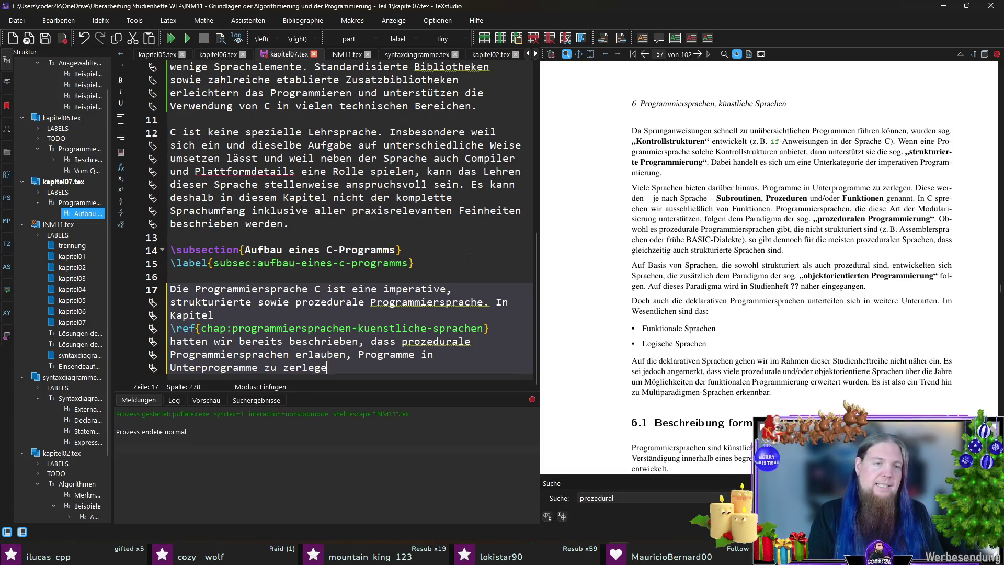
text(In manchen)
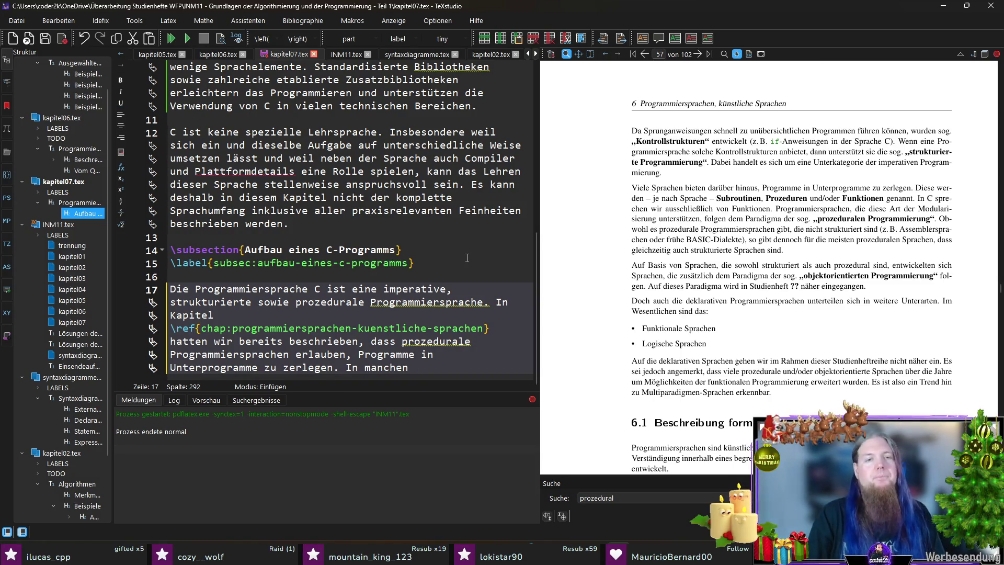
Rewrite the follow-up sentence so C speaks exclusively of \textbf{Funktionen}, then start new lines below
key(ctrl+shift+Left)
key(ctrl+shift+Left)
text(Di)
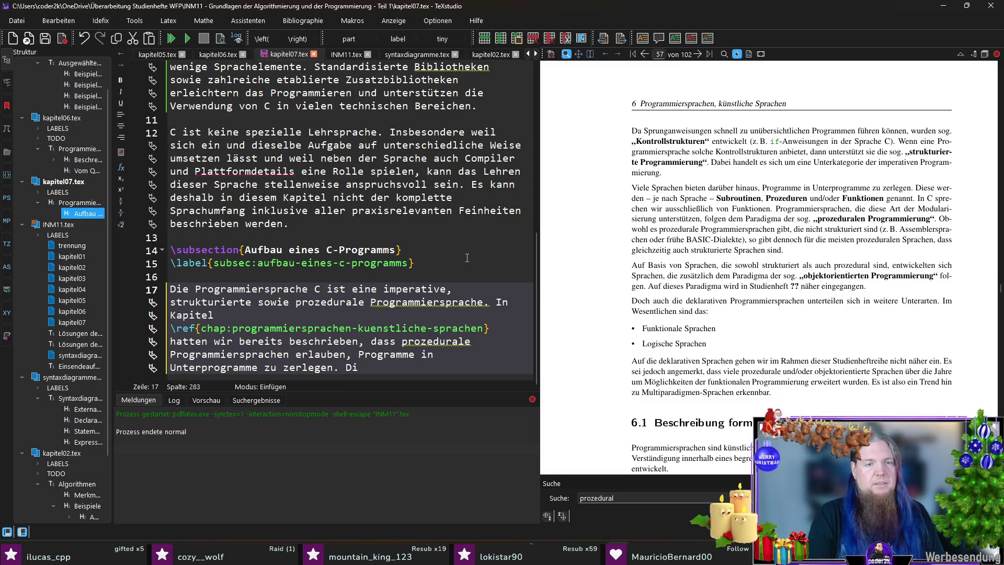
text(ese Untee)
key(BackSpace)
key(BackSpace)
key(BackSpace)
text(rprogramme)
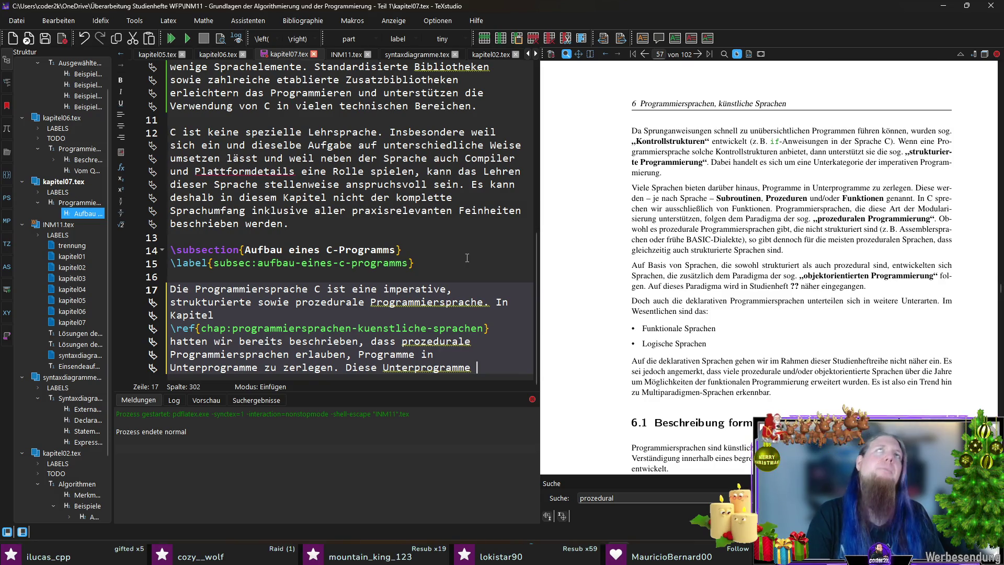
key(ctrl+shift+Left)
key(ctrl+shift+Left)
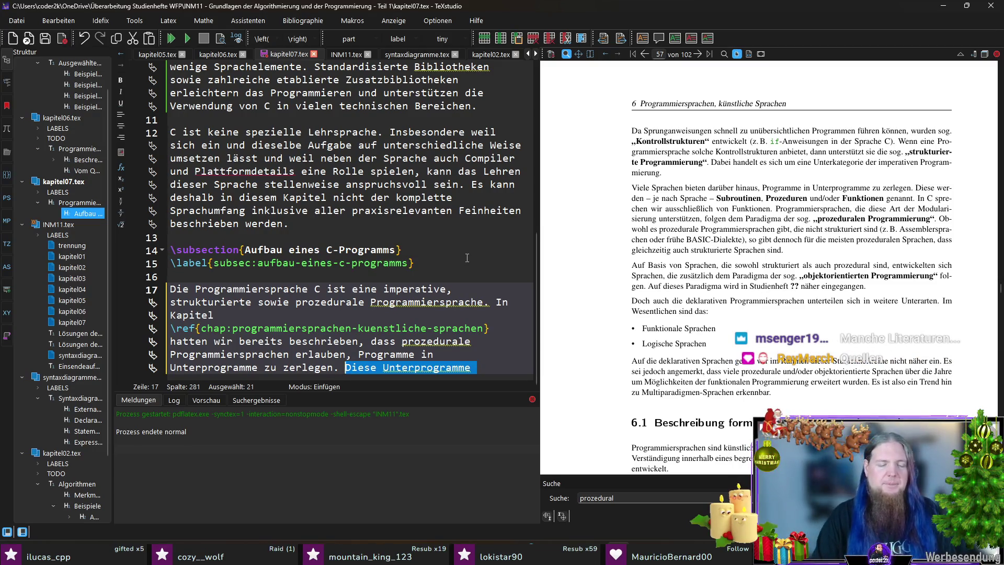
text(In manchen Quellen )
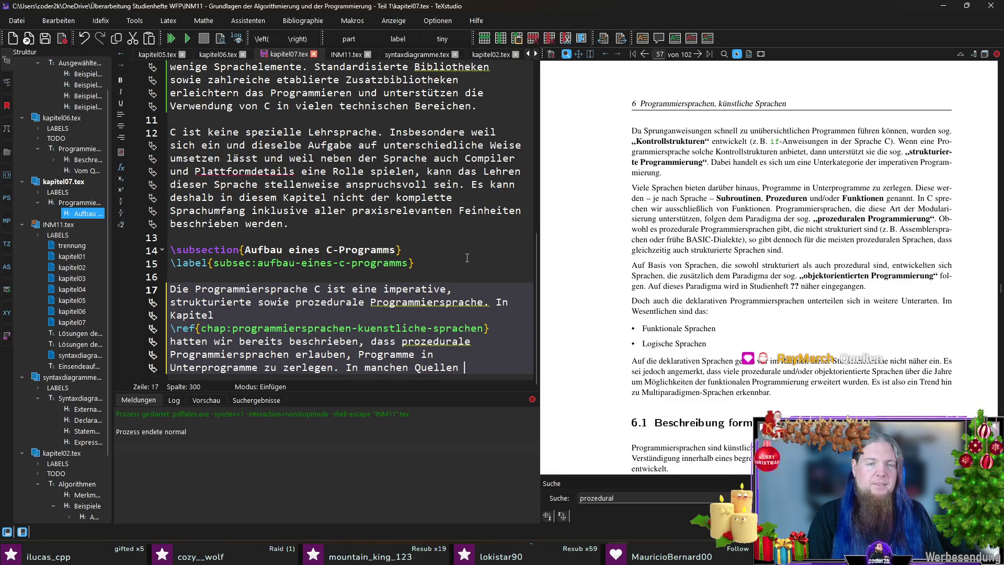
text(werden diese als)
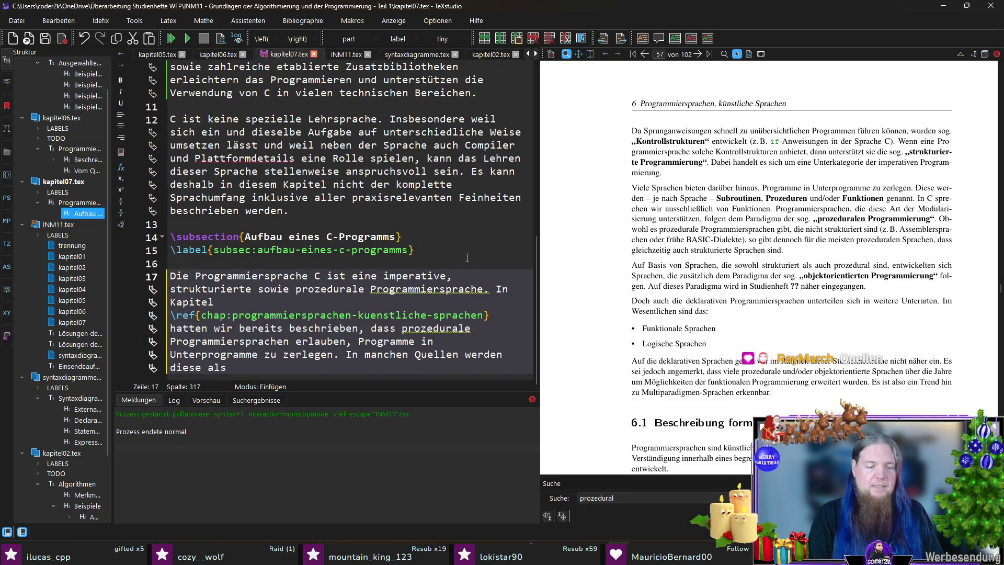
text(Module ze)
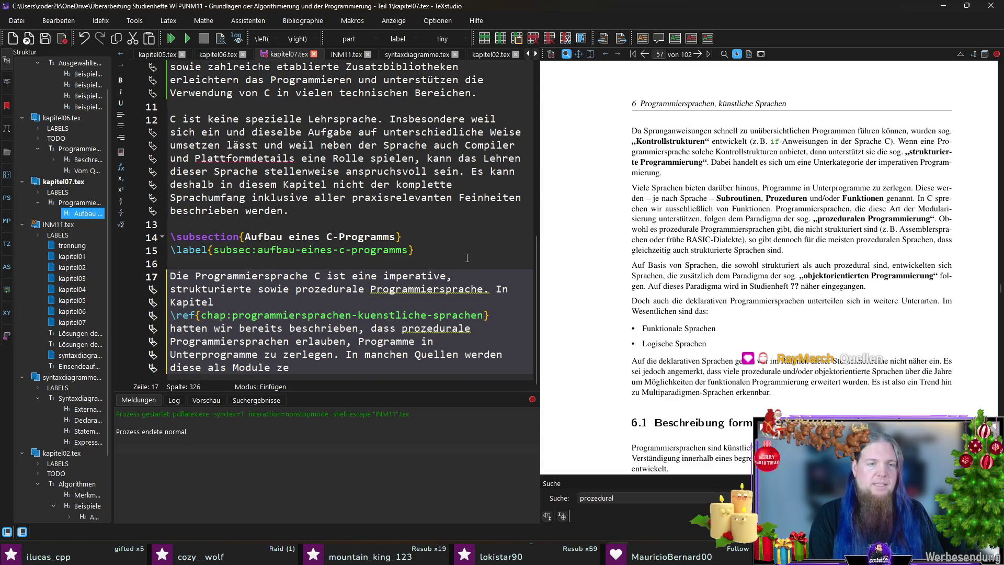
key(BackSpace)
key(BackSpace)
text(bezeichnet.)
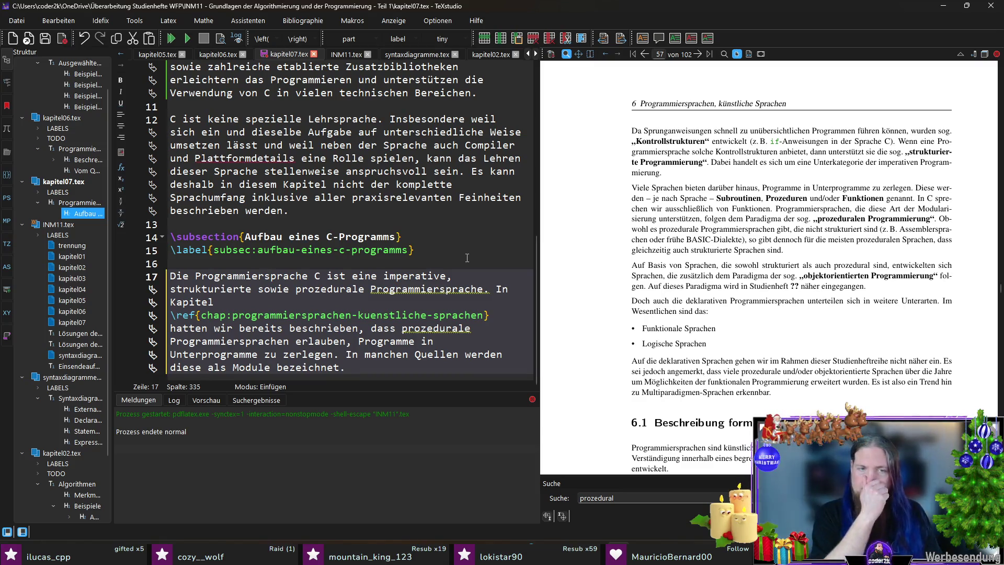
text( In Kontext der )
text(Programmiersprache C sprechen wir ausschließlich von)
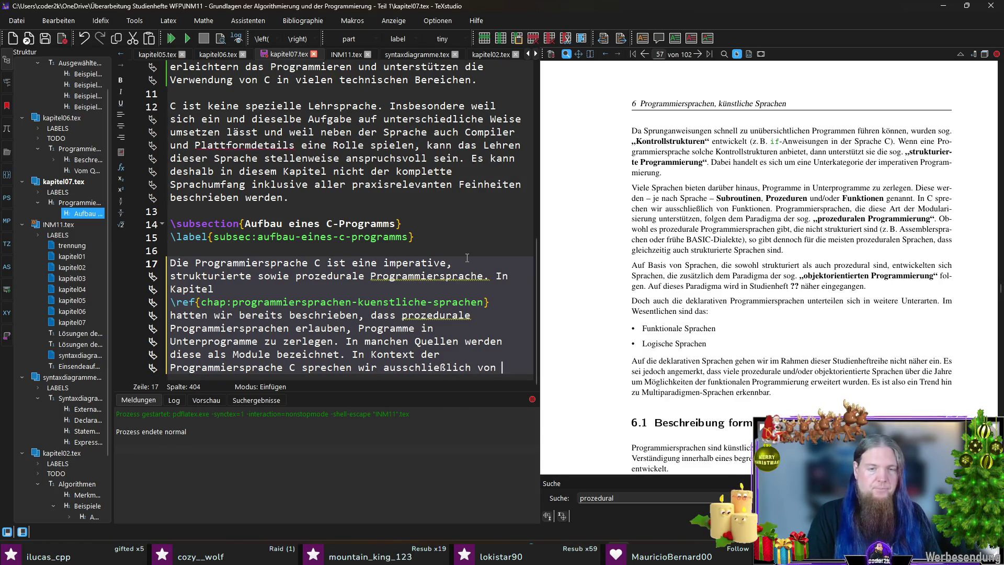
text(	extbf{Funktionen})
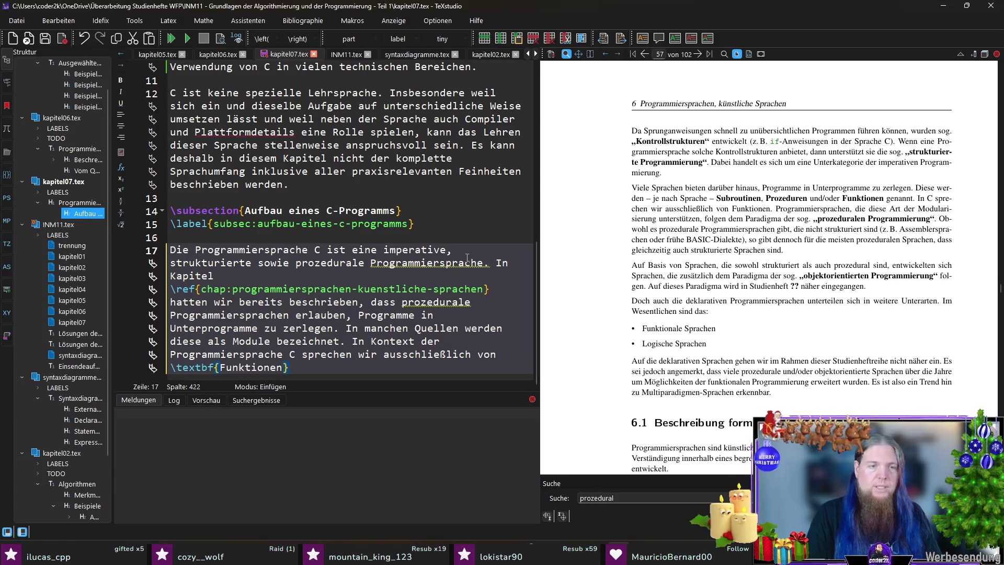
key(BackSpace)
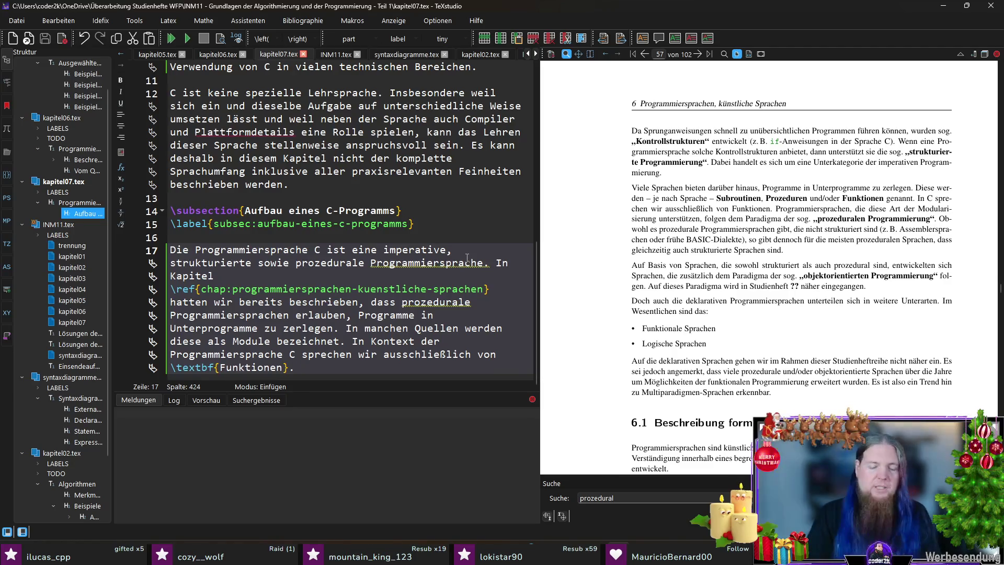
key(Return)
key(Return)
text()
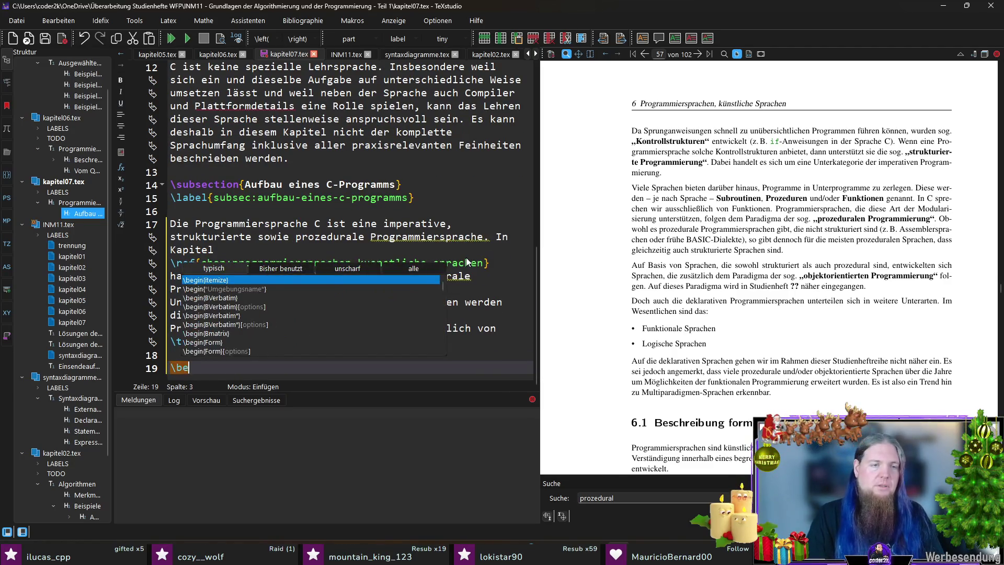
Insert an itemize list with a \textit{Definition:} item stating 'Eine Funktion umfasst beliebig viele'
key(Return)
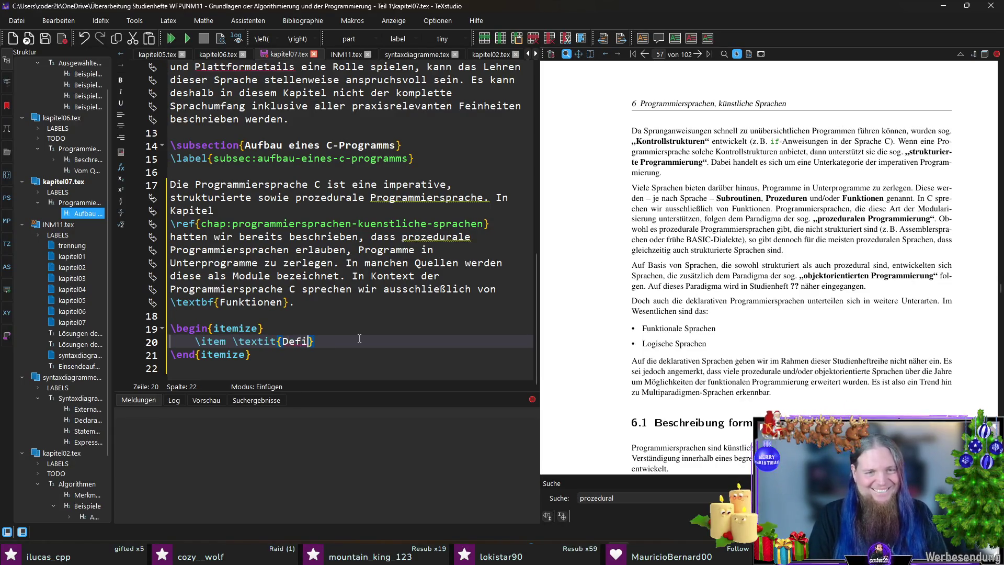
text(extit{Definition:})
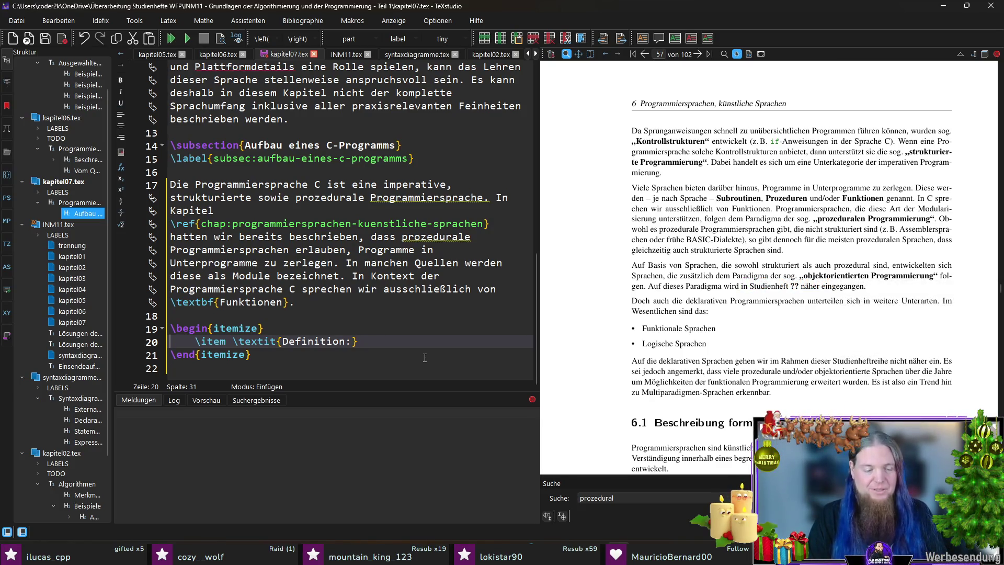
text(In der Programmiersprach)
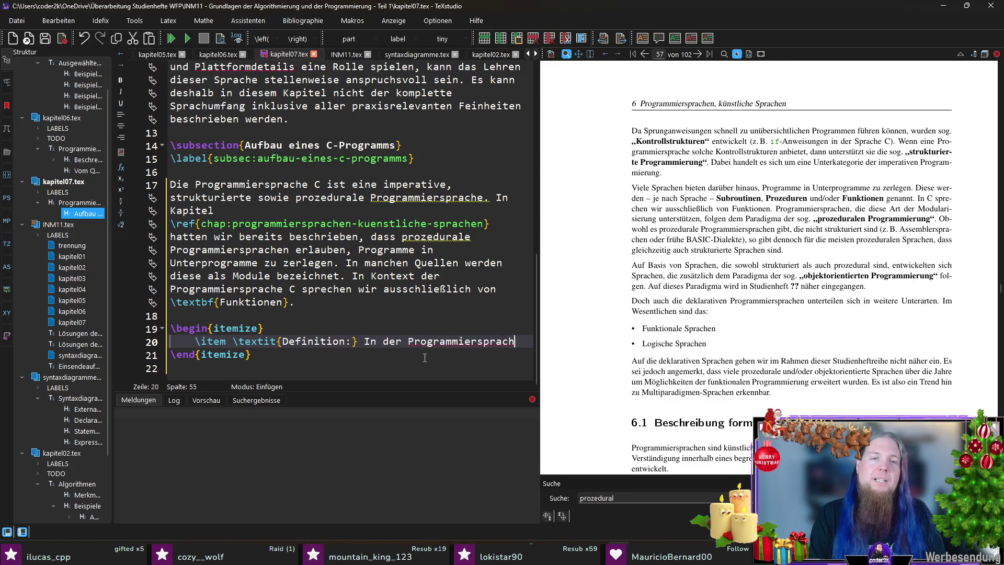
text(e C nwerden)
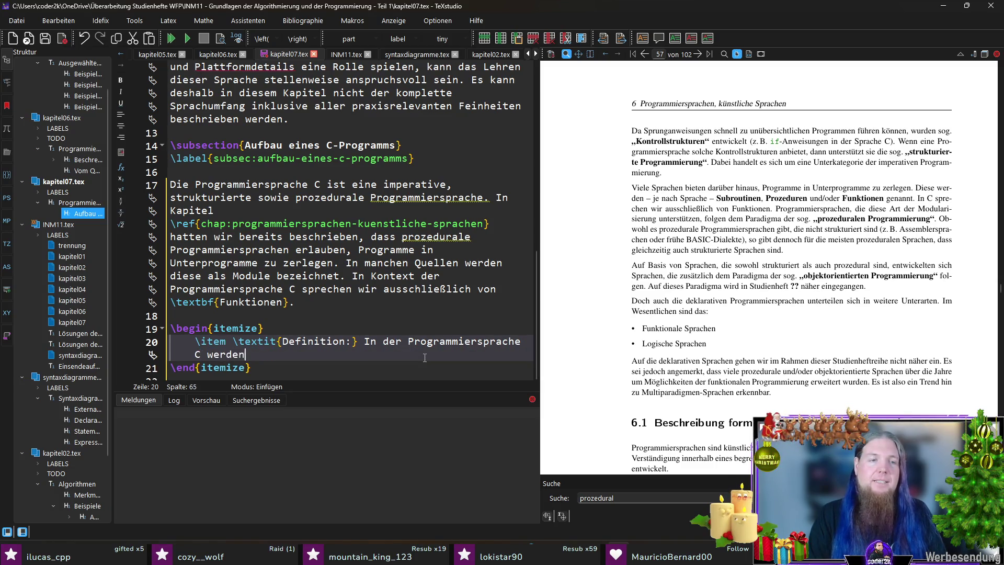
text(Unterprogramme als 	extbf{Funktionen} bezeichnet. Eine Funktion ist )
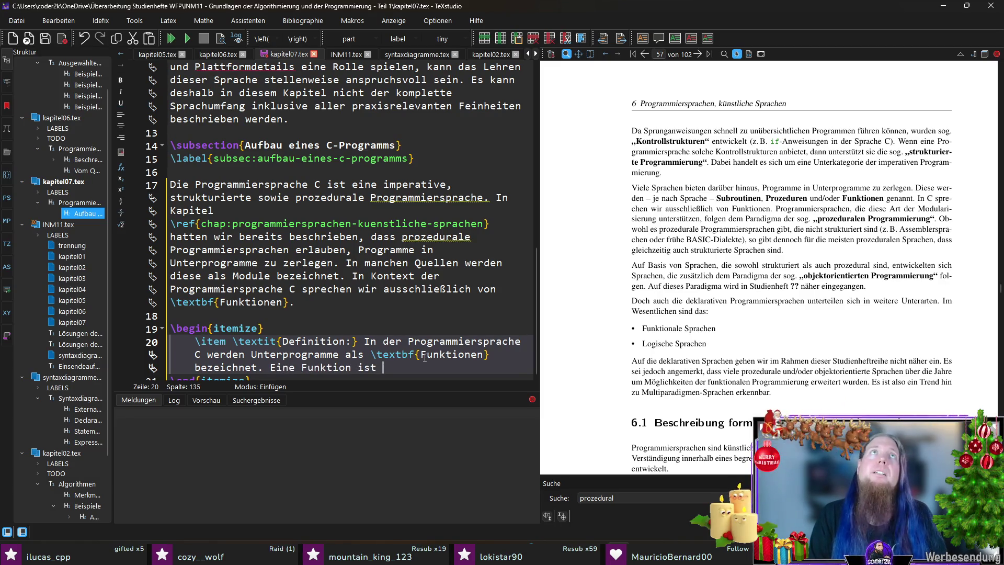
text(ein)
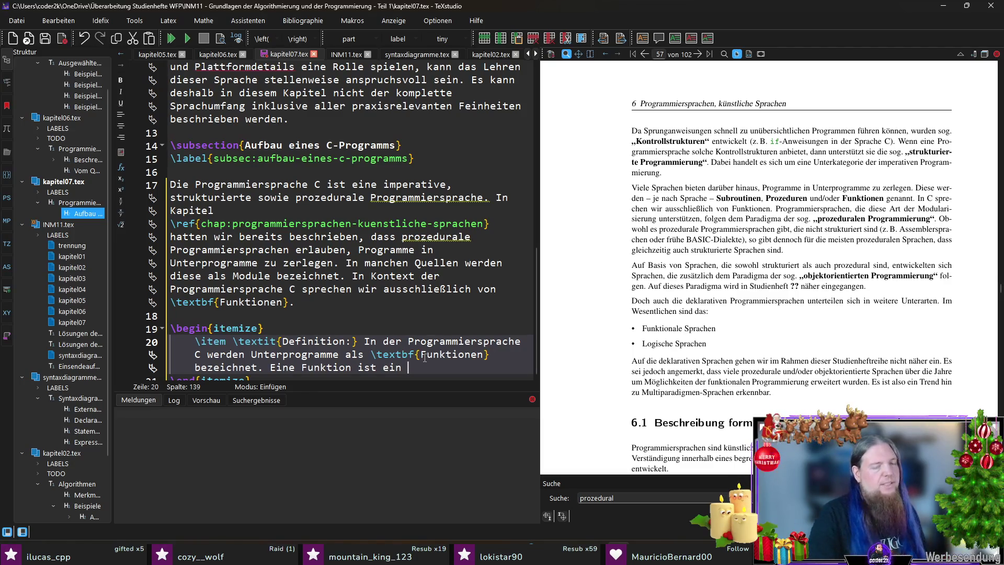
scroll(424, 355, down, 1)
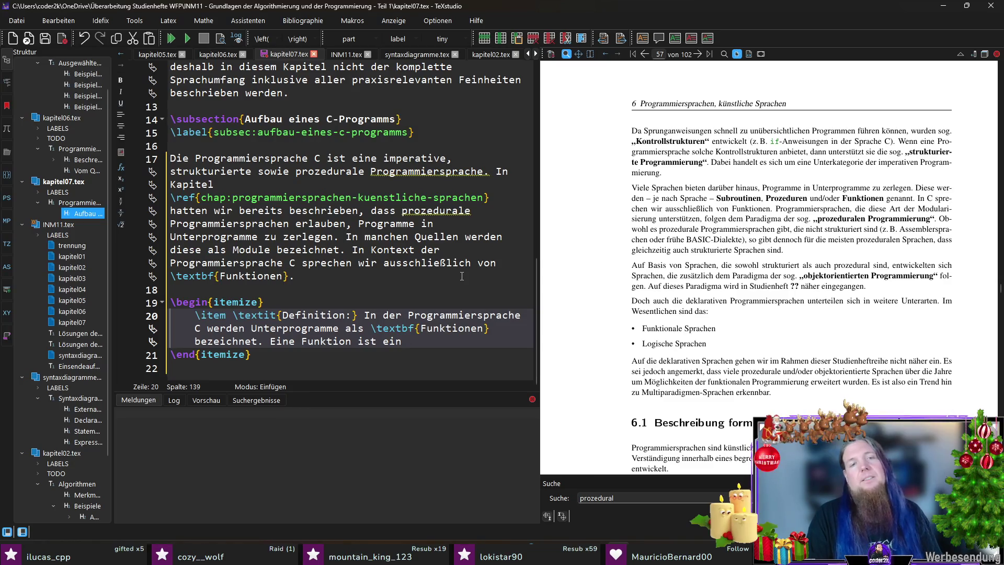
key(BackSpace)
key(BackSpace)
key(BackSpace)
key(BackSpace)
key(BackSpace)
text(umfasst)
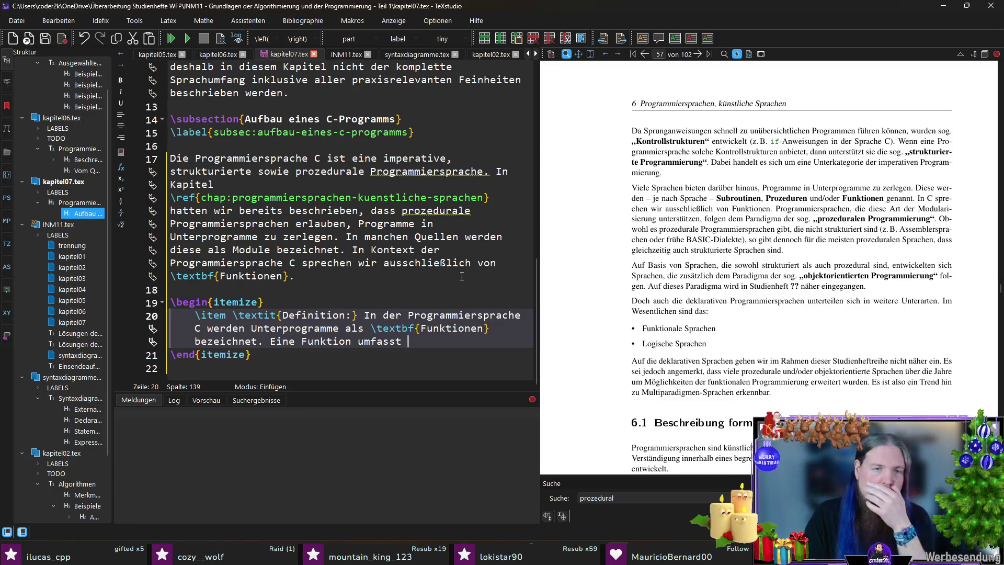
text(beliebig viele An)
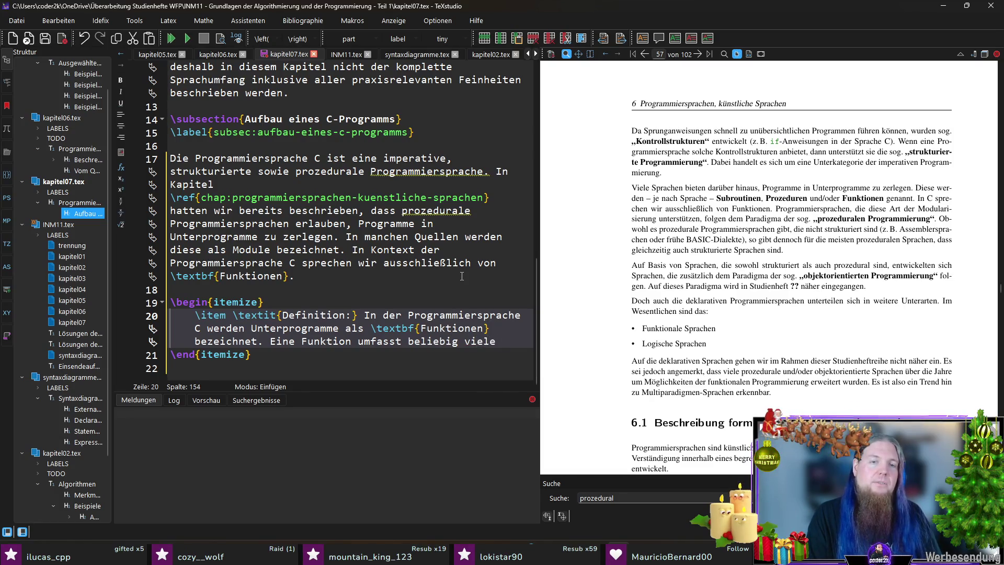
text(weisungen ()
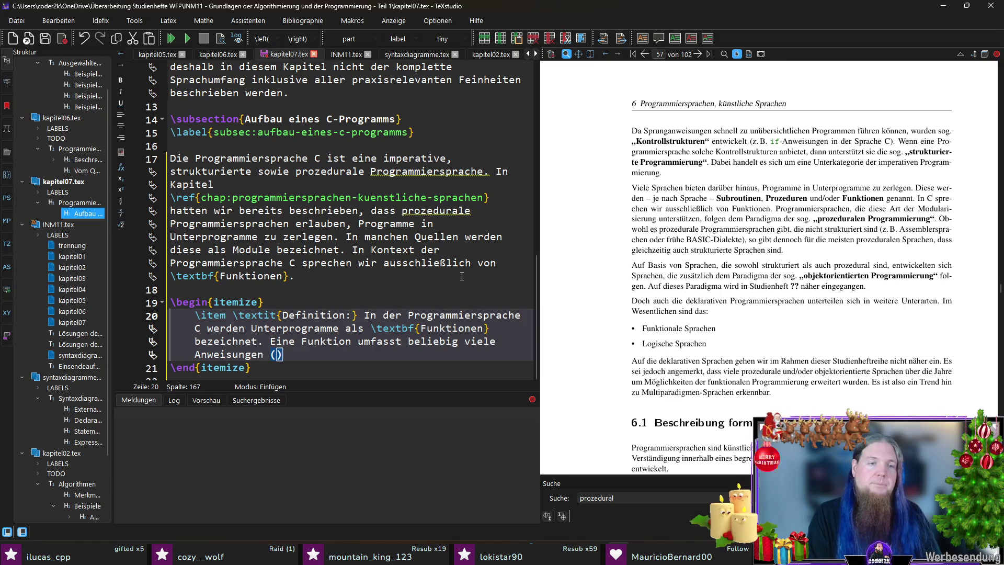
text(engl.)
Make Anweisungen bold and add an italic English term after it, cleaning stray characters
key(shift+Home)
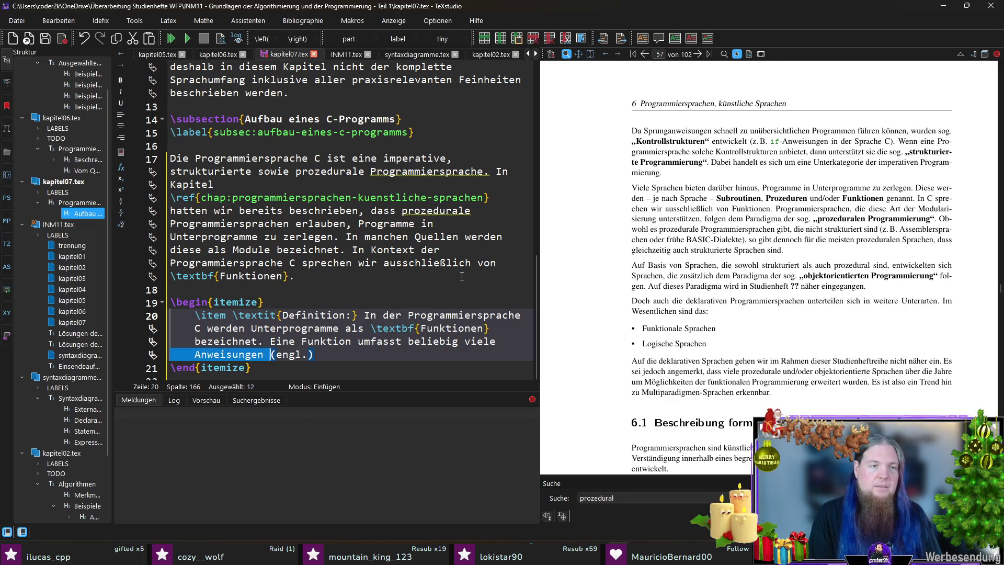
key(ctrl+b)
key(Right)
key(Right)
key(Right)
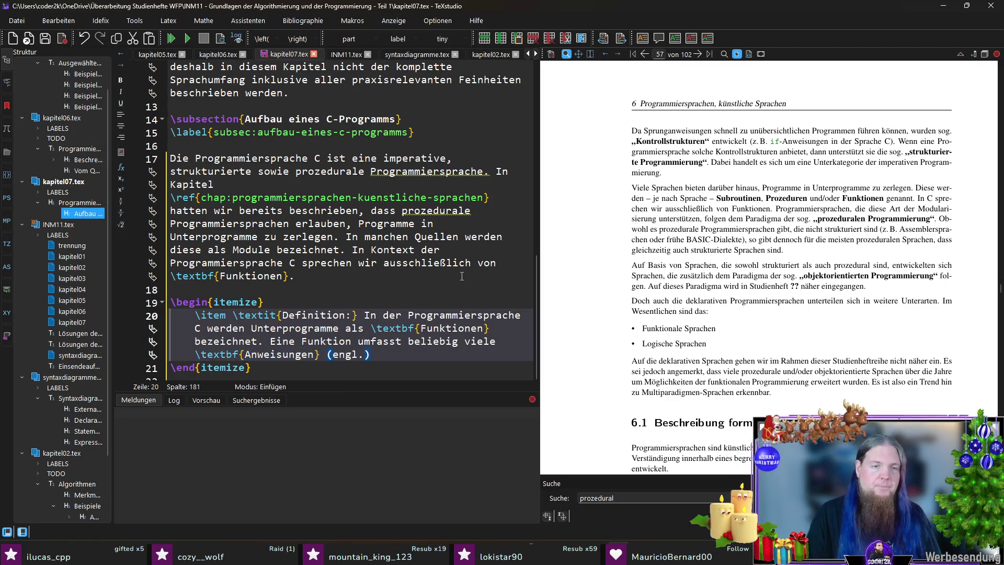
key(ctrl+i)
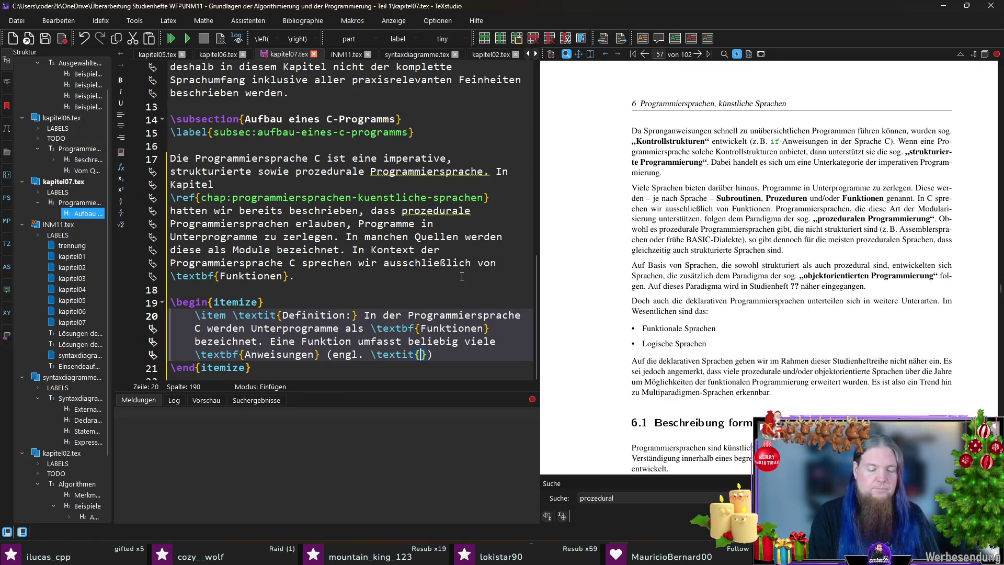
text(„statements“)
key(End)
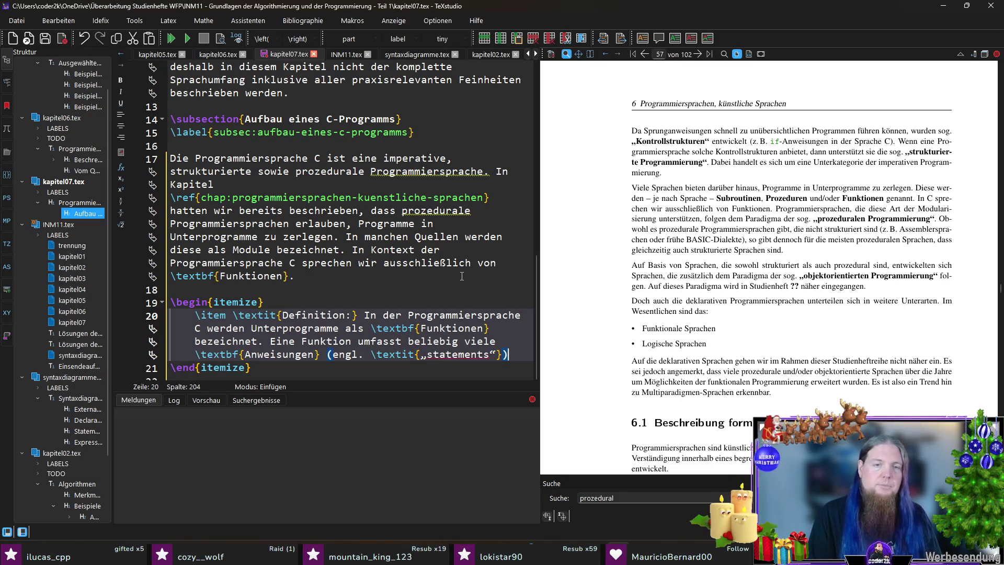
text(`,)
key(BackSpace)
key(BackSpace)
key(BackSpace)
key(BackSpace)
key(BackSpace)
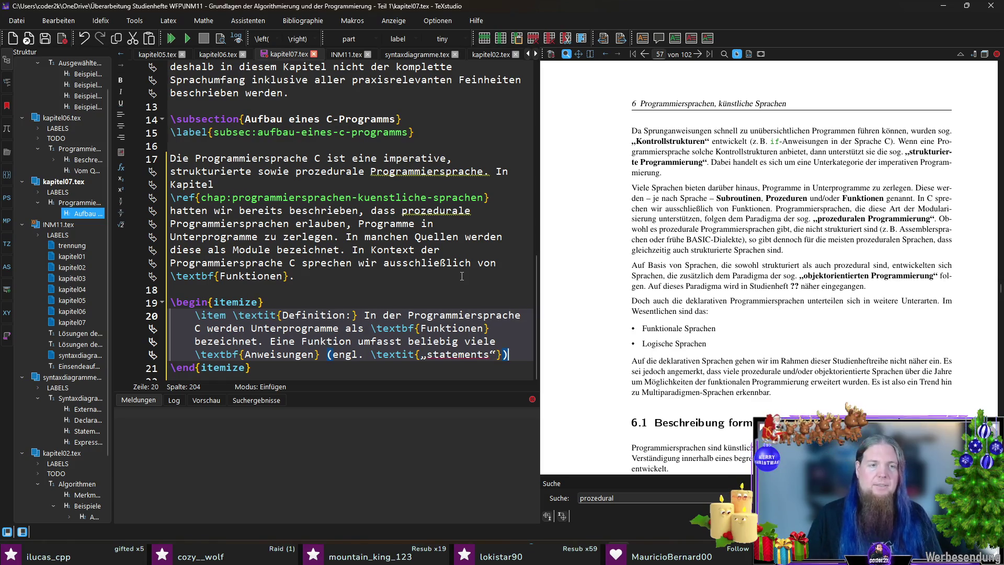
scroll(462, 276, down, 1)
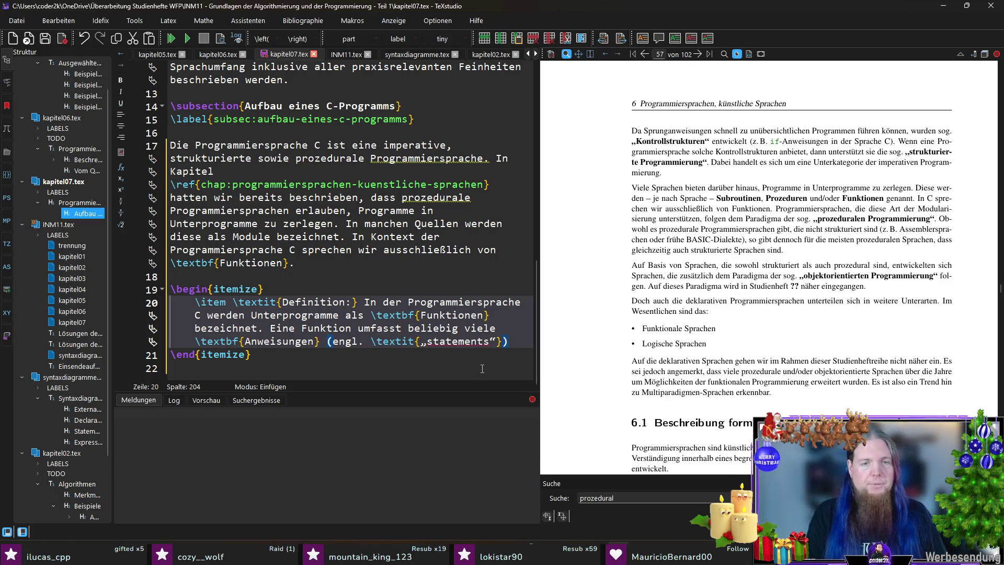
text(, die n)
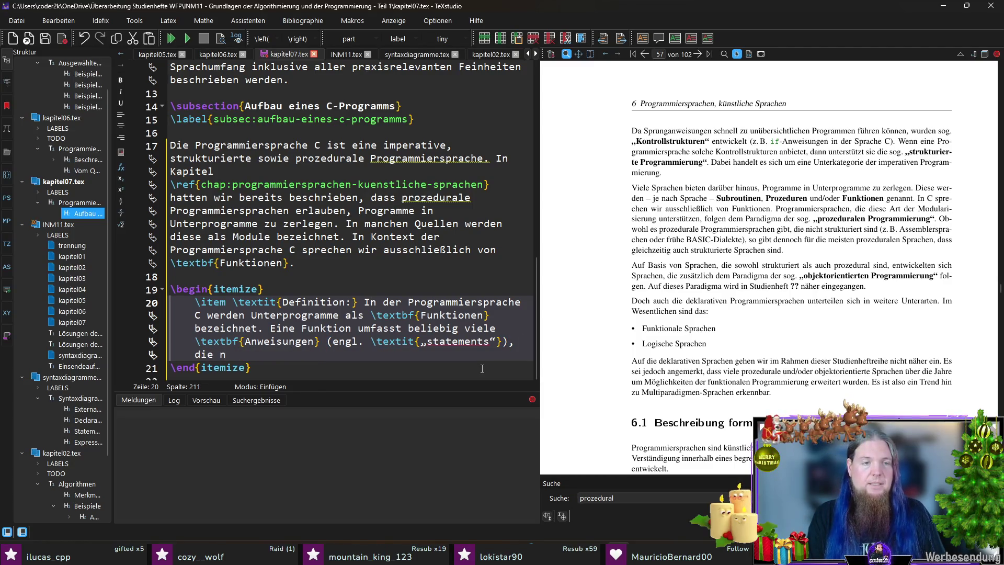
key(BackSpace)
text(abgearb)
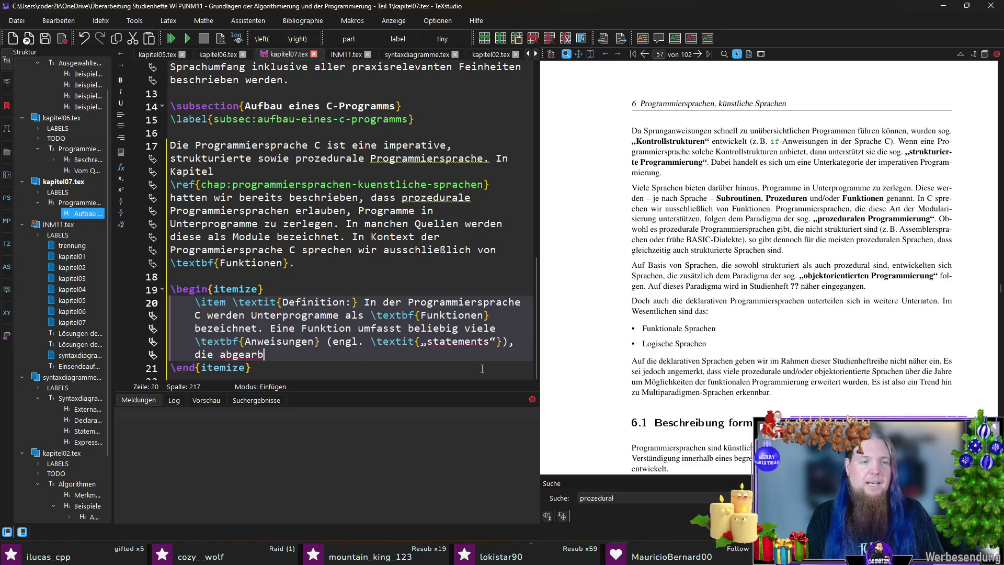
text(rden, wenn die Funktion 	extbf{aufgerufen} wird. Beim Aufruf einer Funktion ist es m)
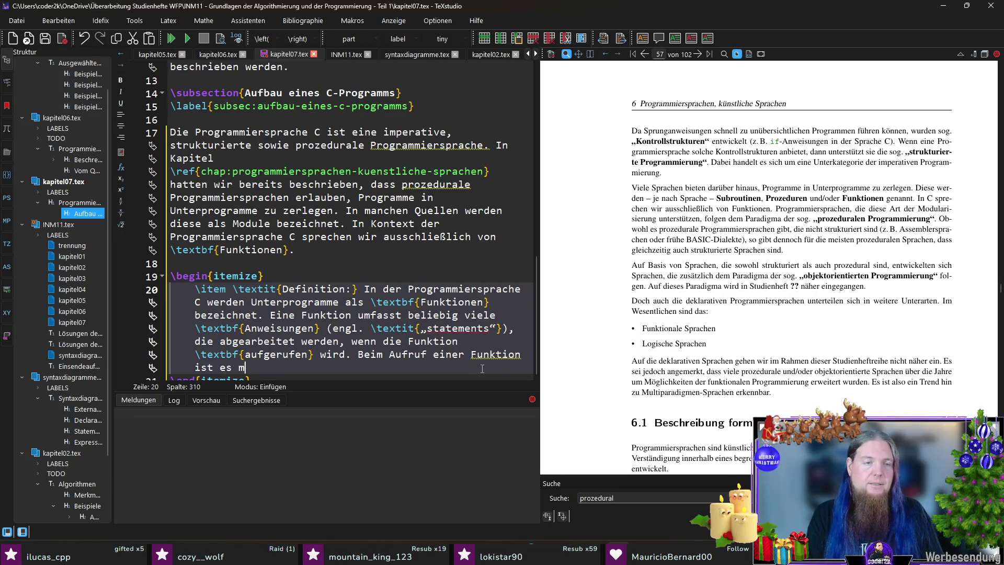
Write the sentences on calling and Argumente with the umlaut in Möglich, then switch to the C99 PDF
key(BackSpace)
text(Möglich, ihrWert zu übergeben)
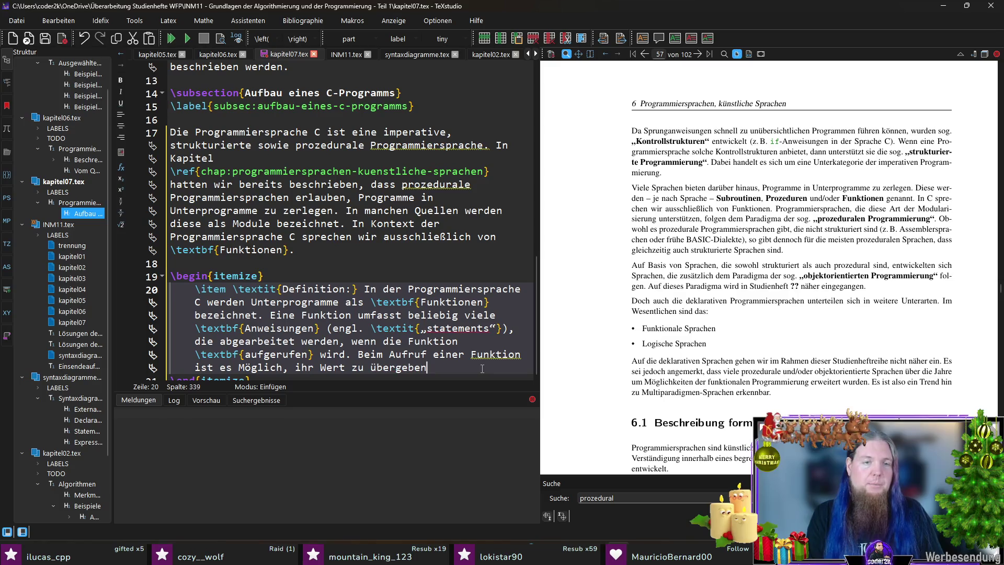
text( - die )
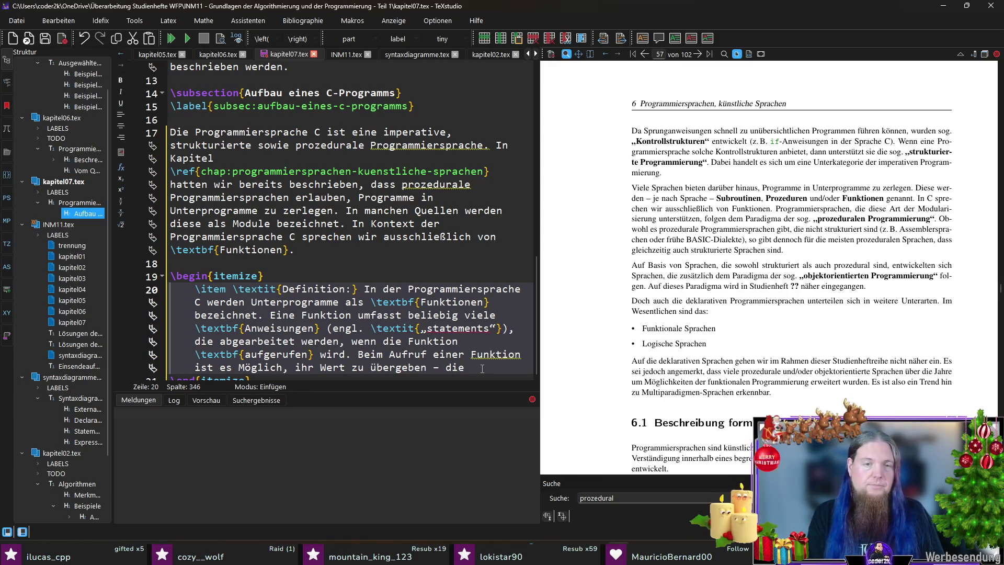
text(	extbf{Argumente} der Funktion)
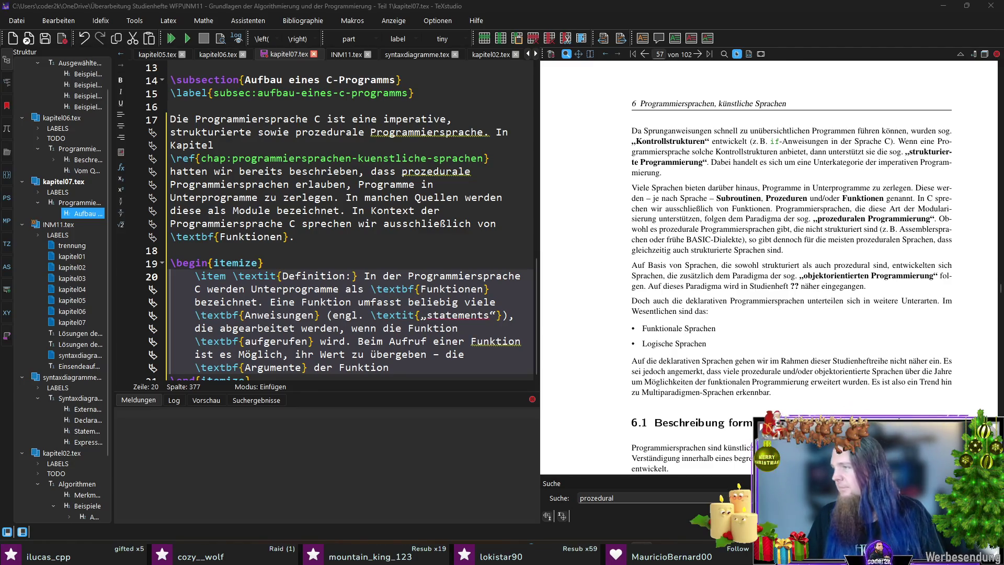
key(alt+Tab)
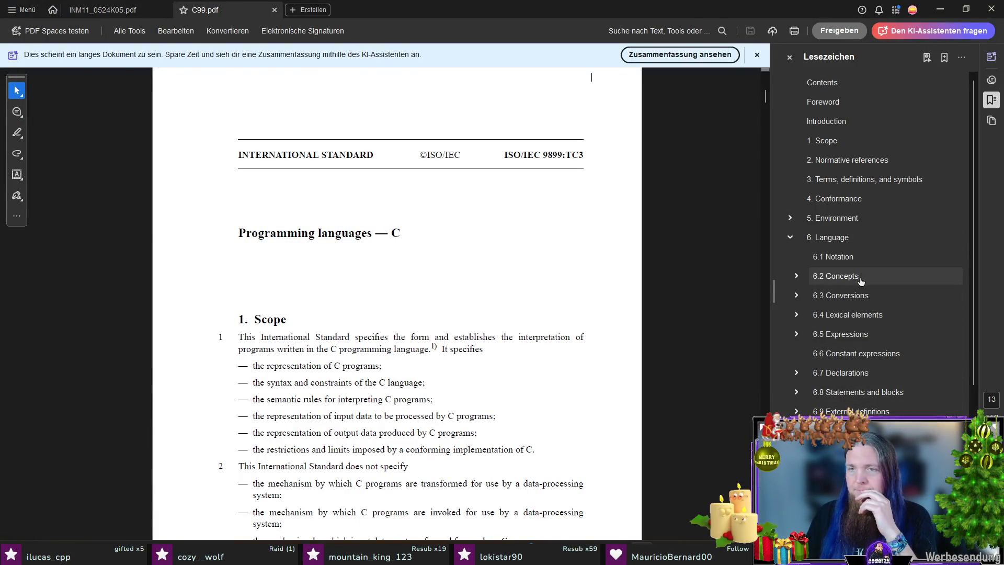
Expand 6.7 Declarations in the bookmarks and jump to 6.7.4 Function specifiers
click(797, 276)
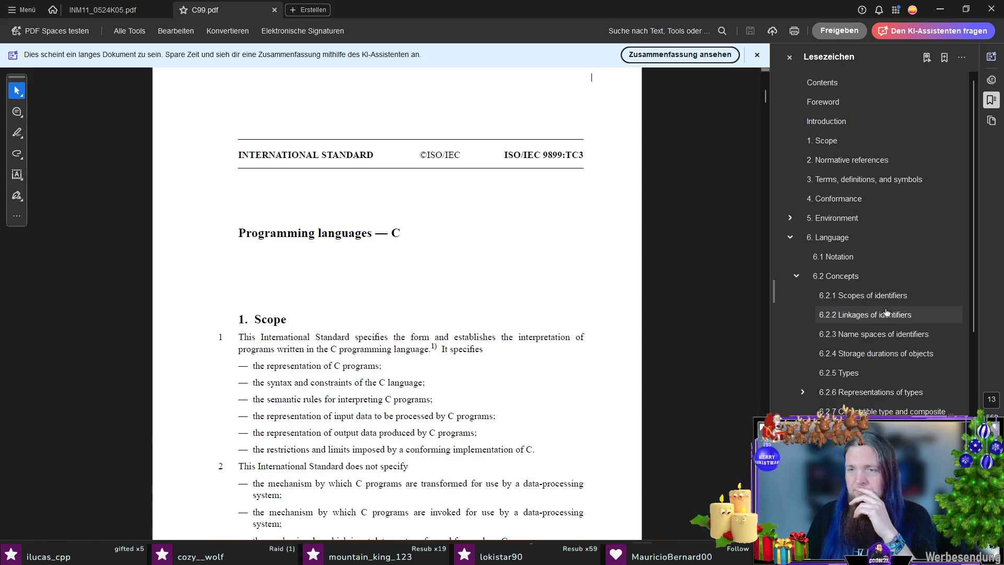
click(797, 276)
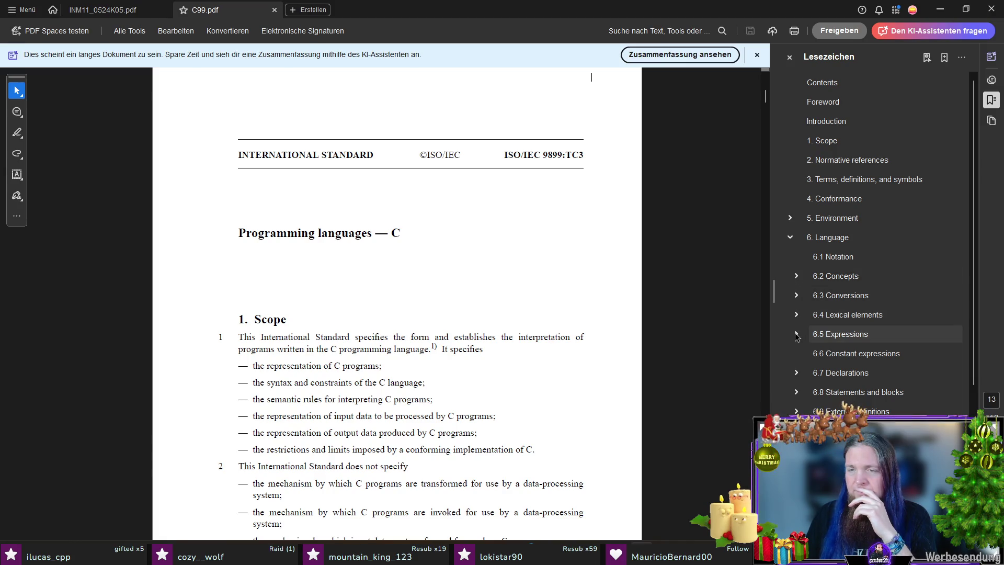
click(797, 373)
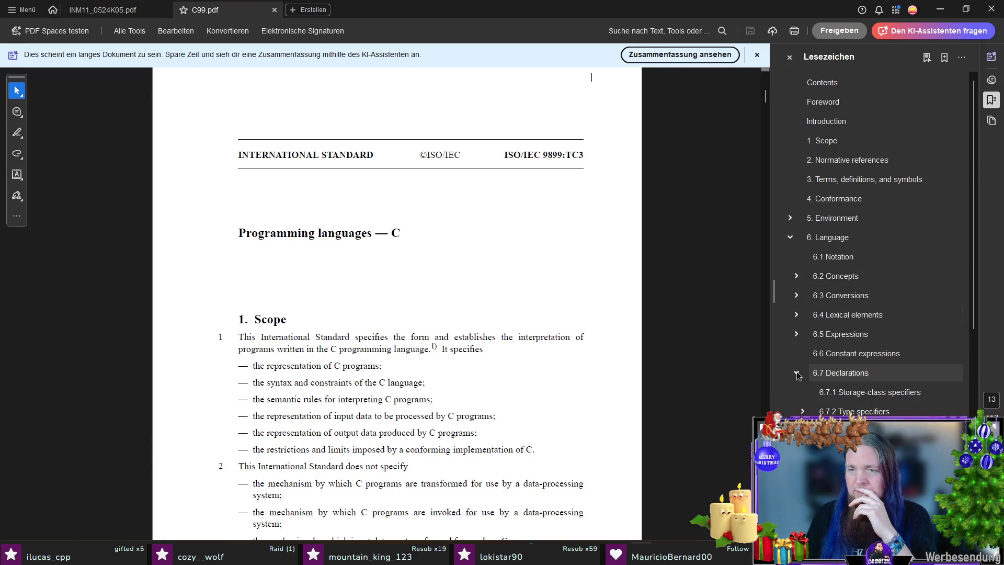
scroll(887, 353, down, 1)
scroll(891, 350, down, 2)
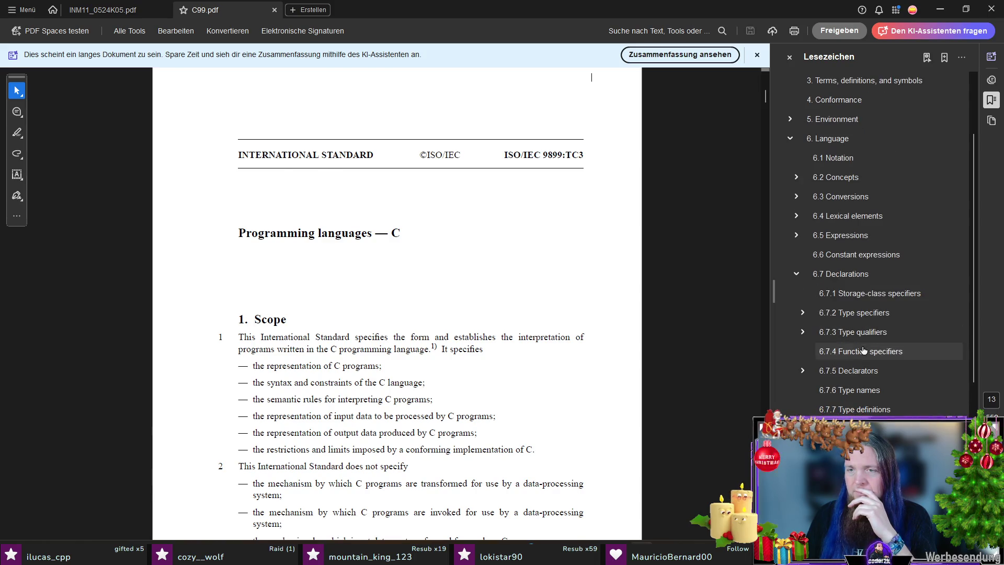
click(863, 351)
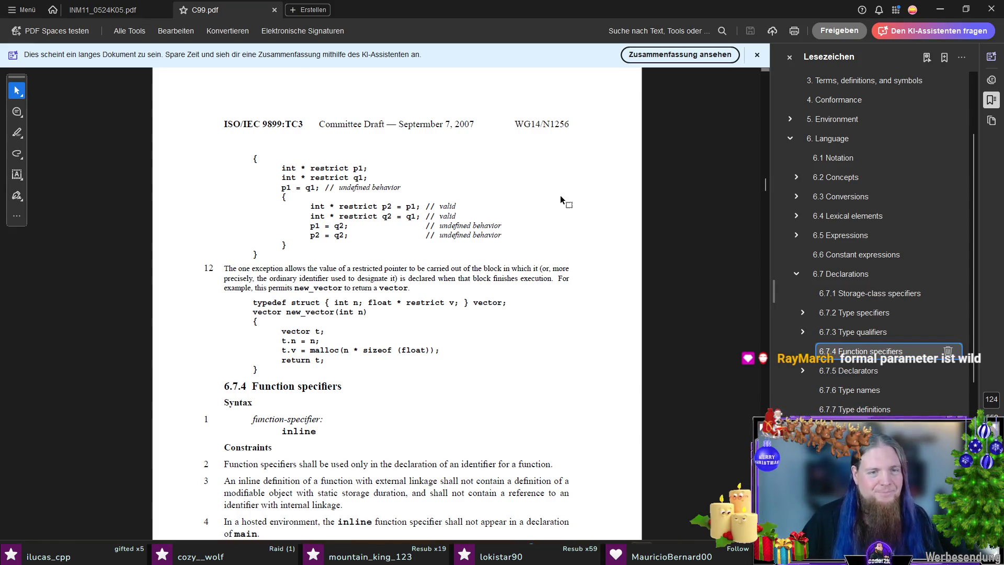
scroll(561, 195, down, 5)
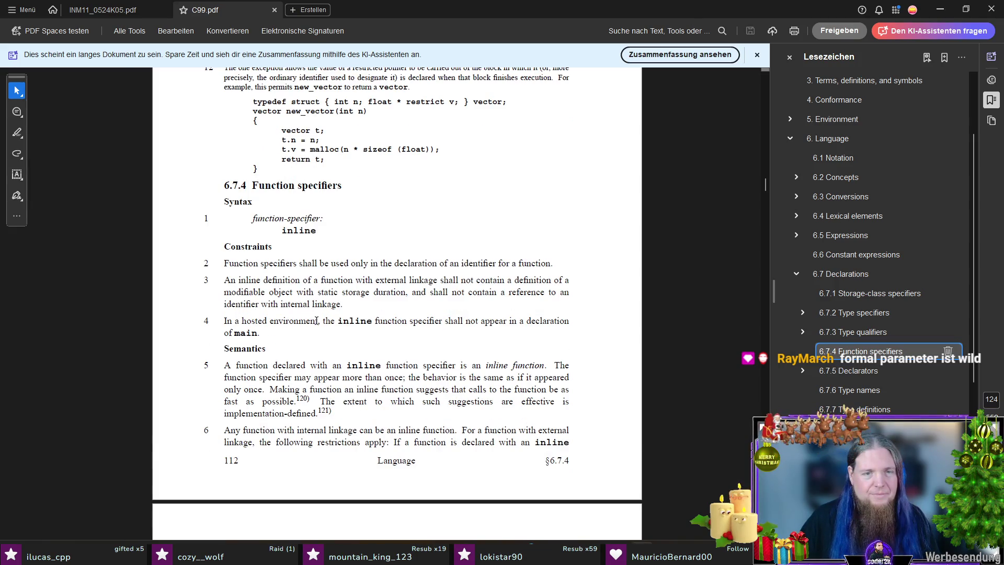
scroll(317, 320, down, 1)
scroll(268, 299, down, 2)
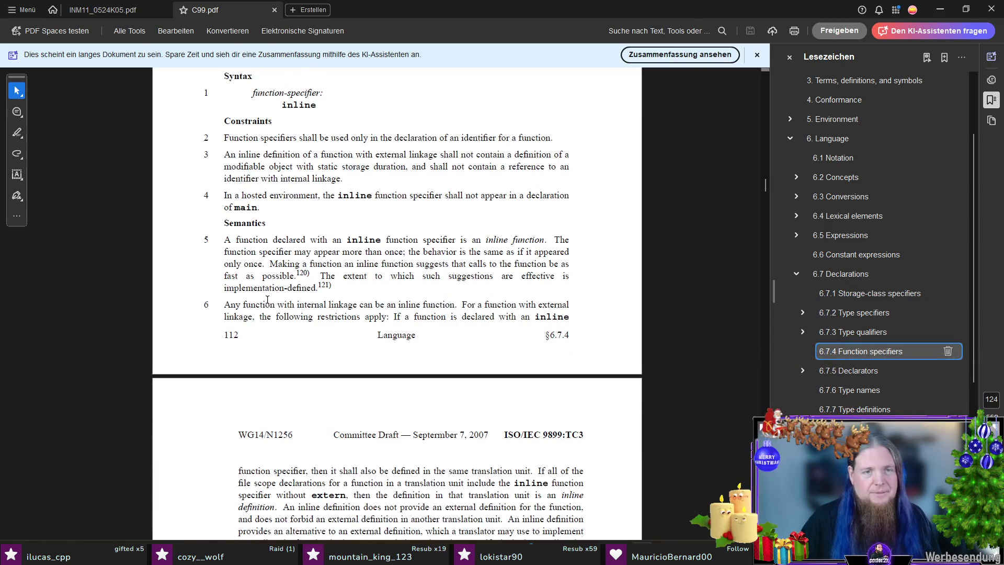
scroll(315, 272, down, 1)
scroll(318, 263, down, 3)
scroll(322, 251, down, 3)
scroll(322, 250, down, 2)
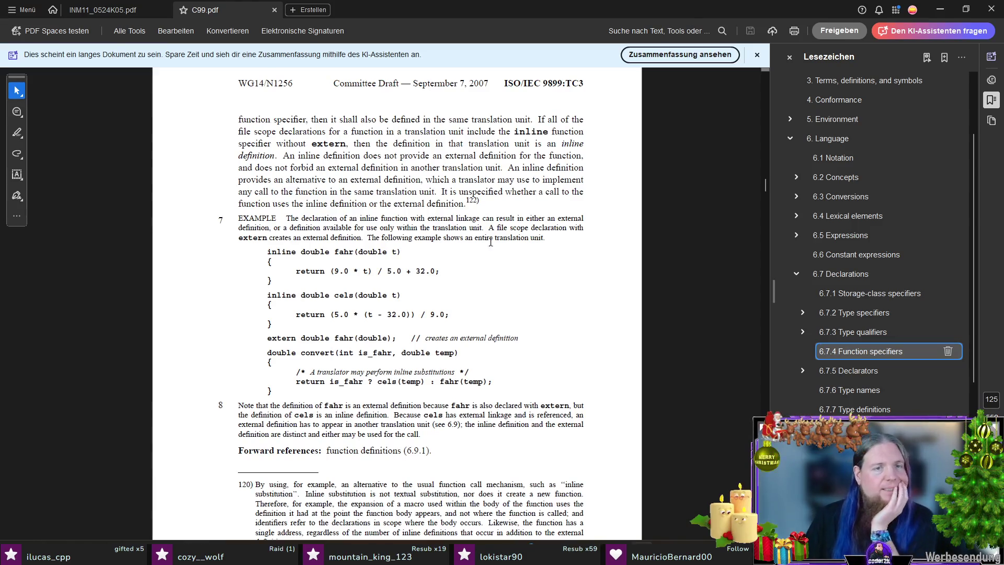
scroll(464, 216, down, 3)
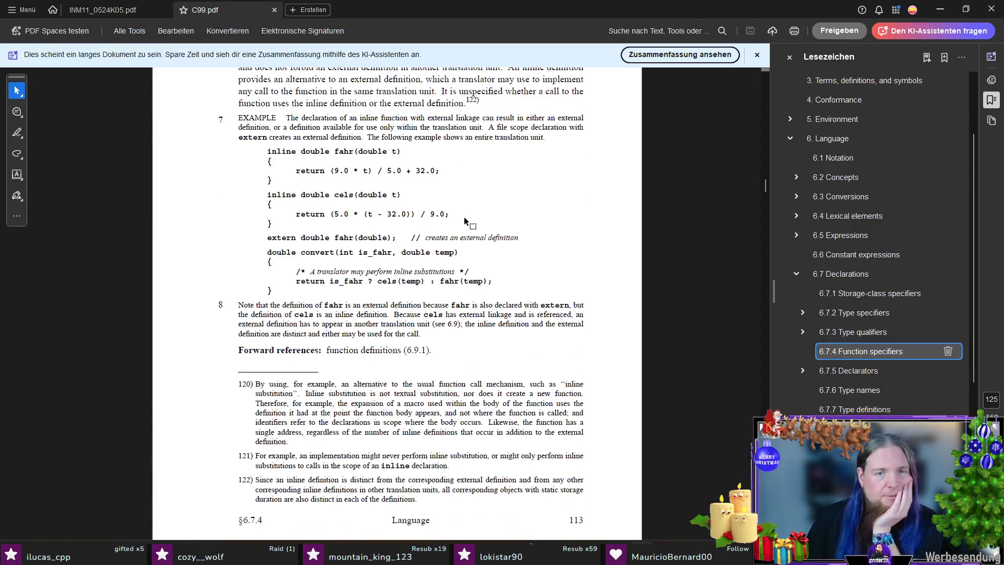
scroll(562, 218, down, 2)
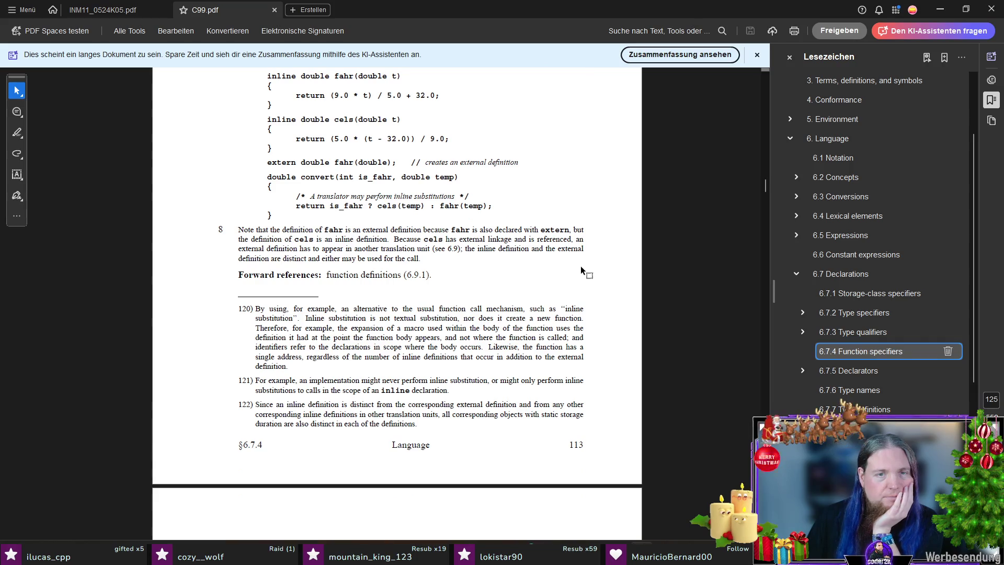
scroll(279, 273, down, 2)
scroll(422, 219, down, 8)
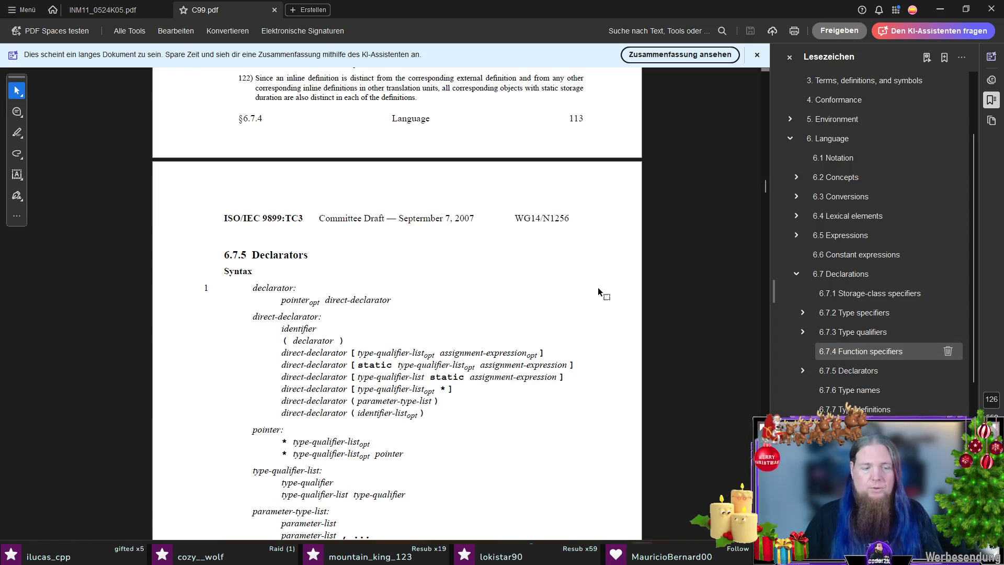
Search the PDF for 'arguments', step to the third of 145 hits, then switch back to kapitel07.tex
key(ctrl+f)
text(arguments)
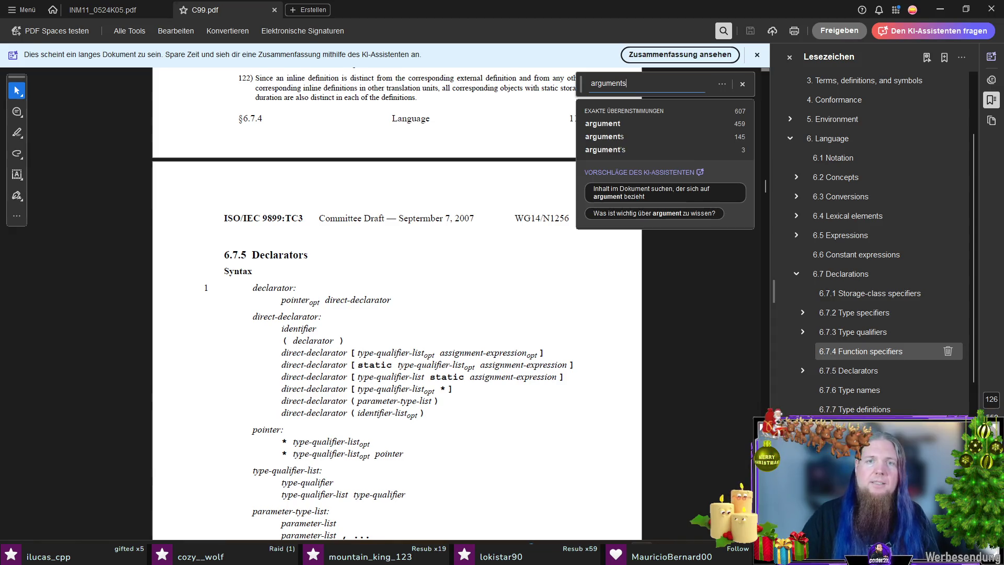
key(Return)
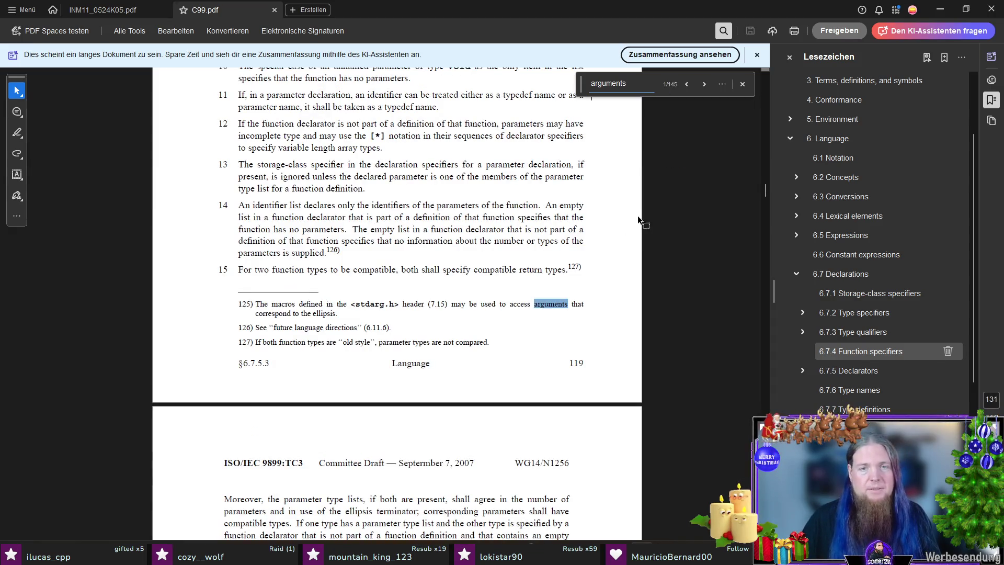
click(704, 84)
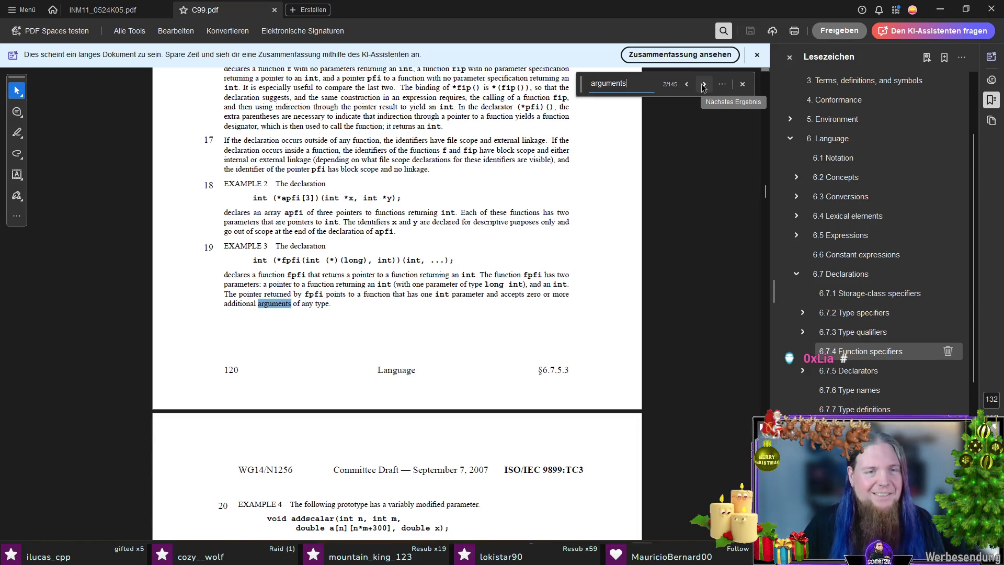
click(704, 85)
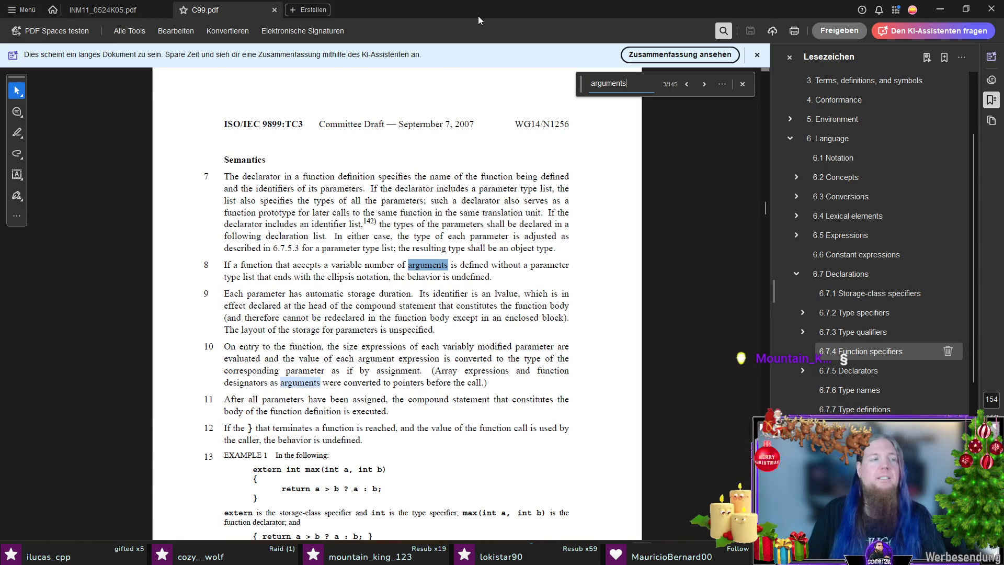
key(alt+Tab)
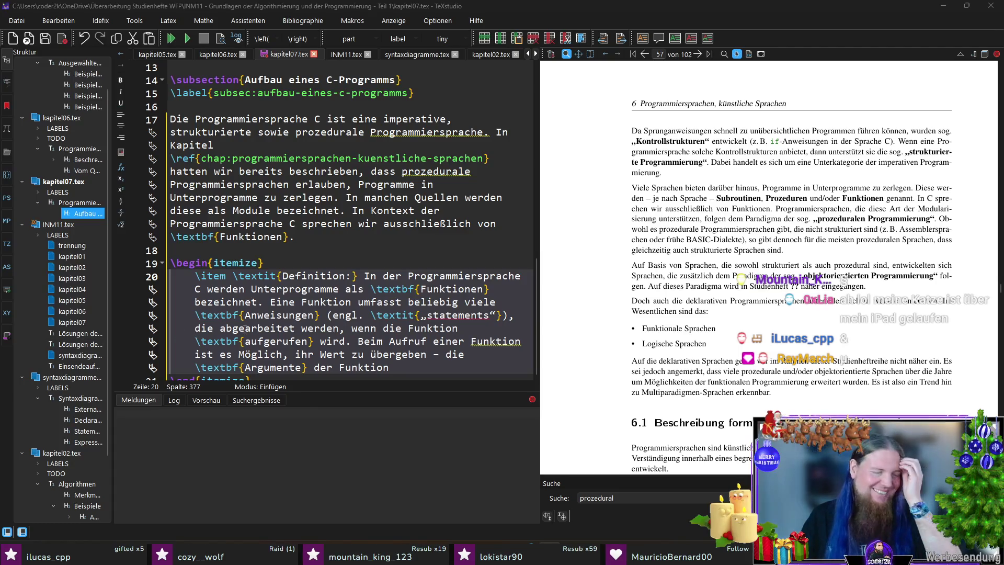
scroll(413, 341, down, 1)
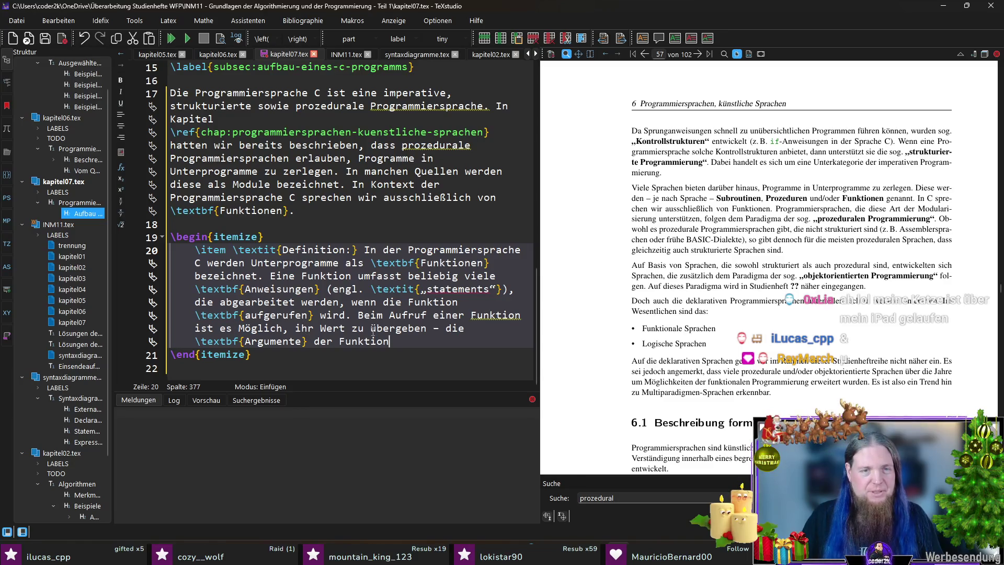
Correct 'Wert' to 'Werte', remove the stray characters after 'der Funktion.', and save kapitel07.tex
click(347, 329)
text(e)
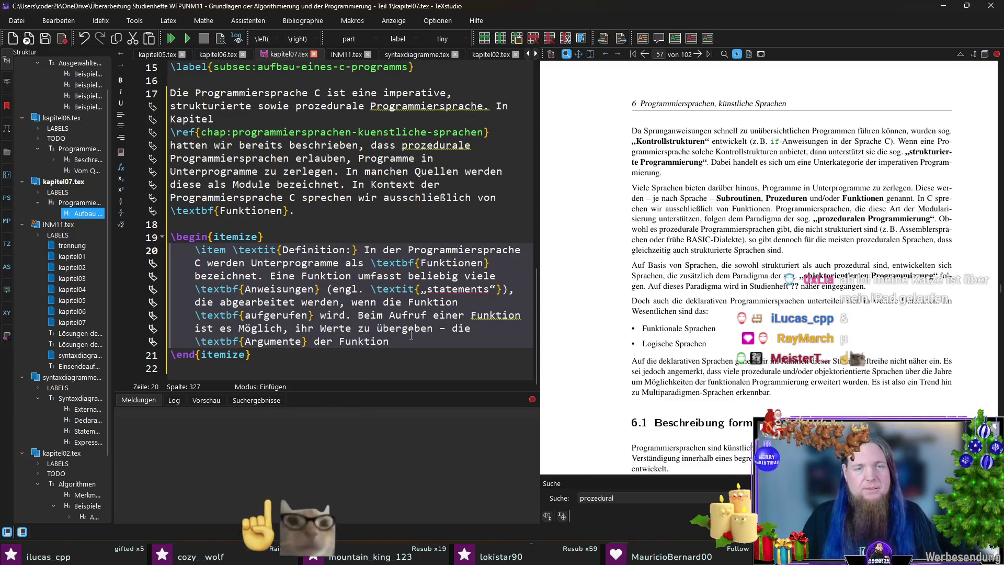
click(428, 340)
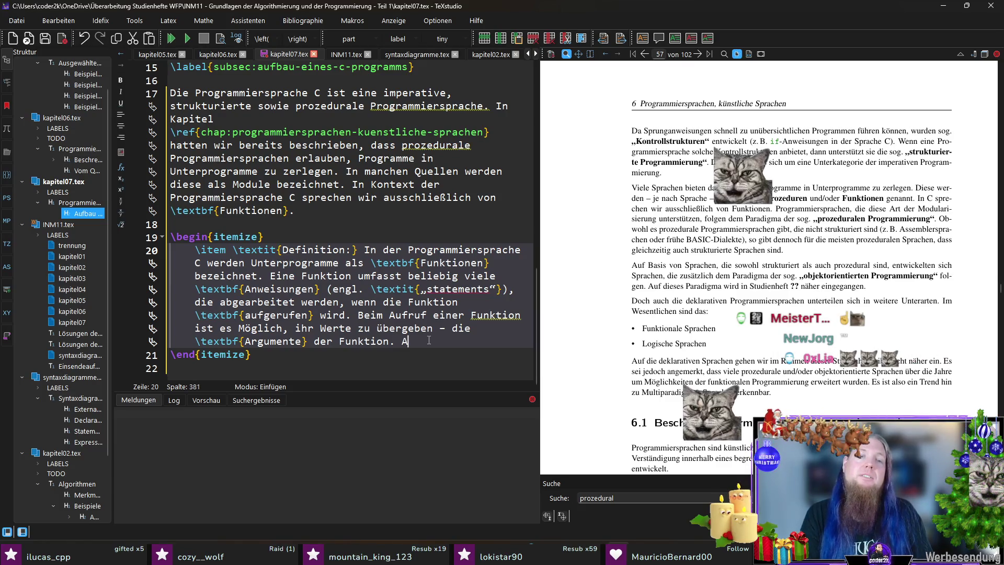
key(BackSpace)
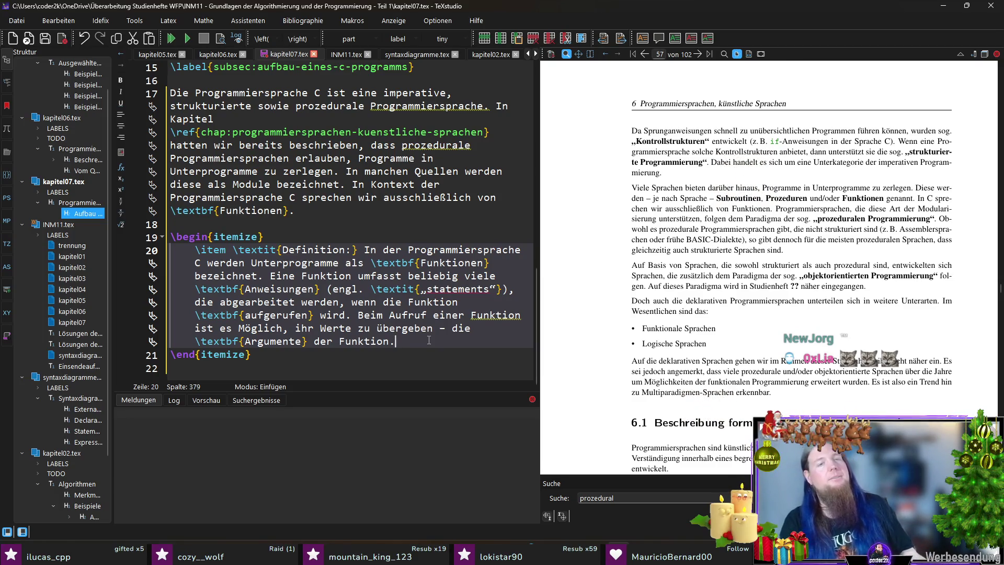
key(Up)
key(Up)
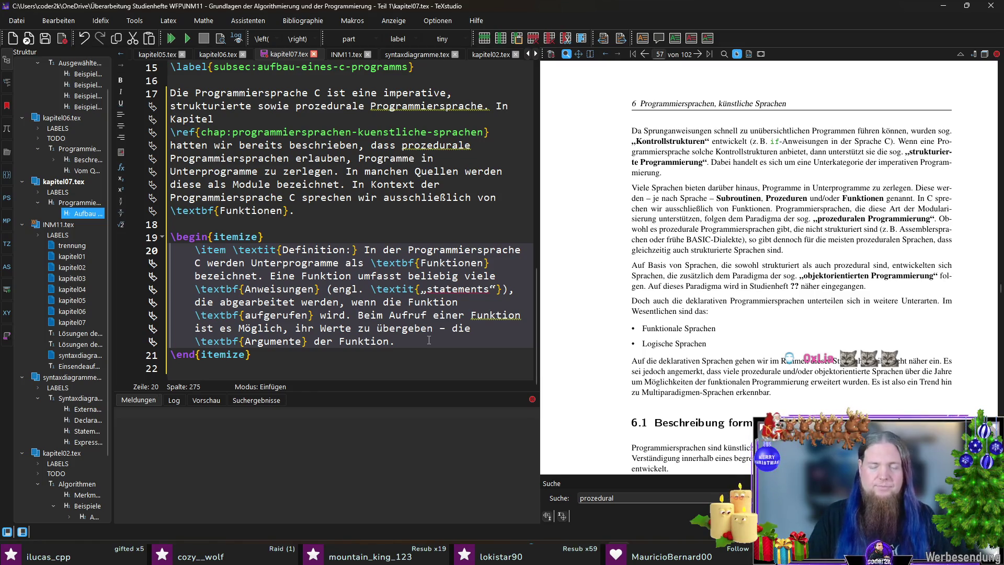
key(BackSpace)
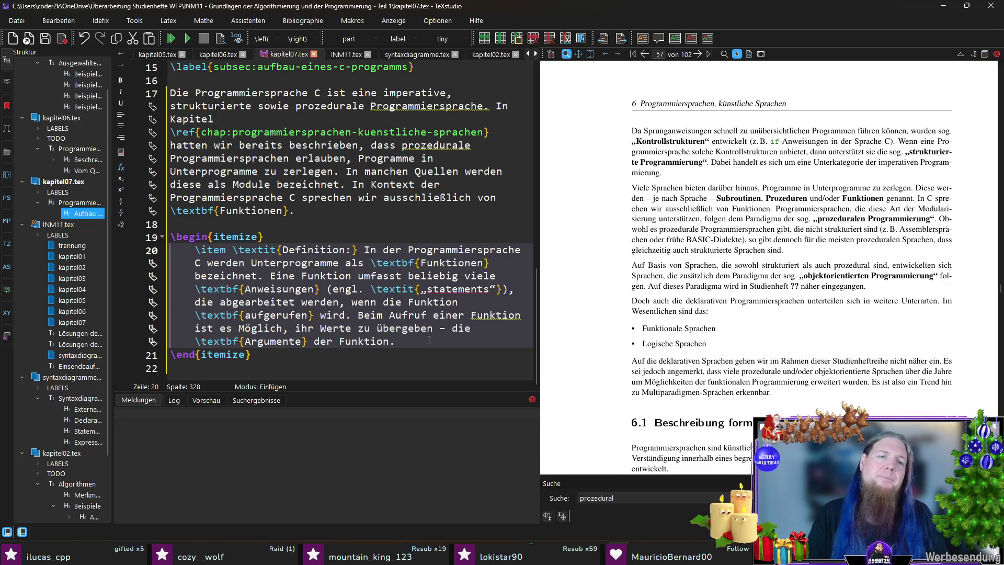
key(ctrl+s)
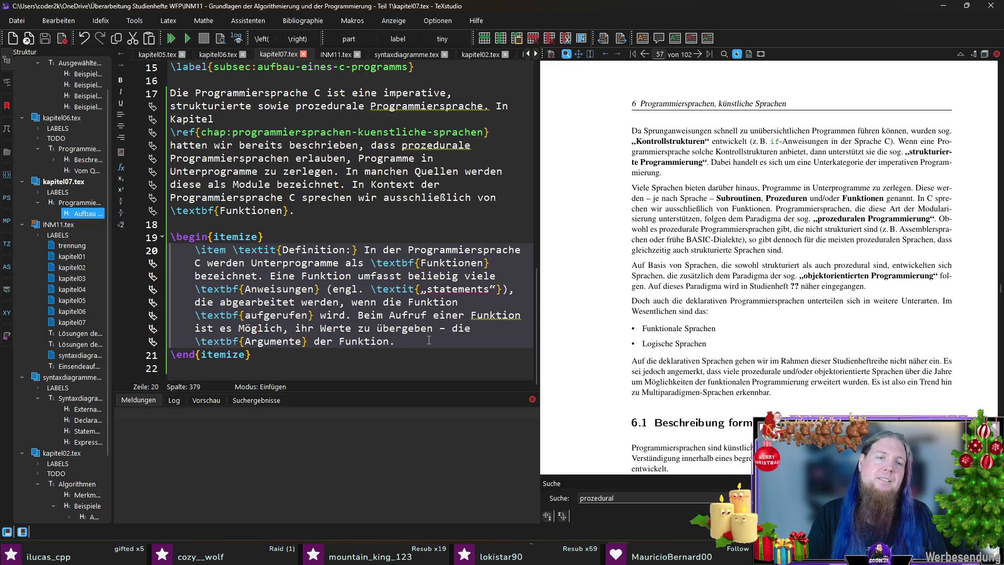
text(Welche A)
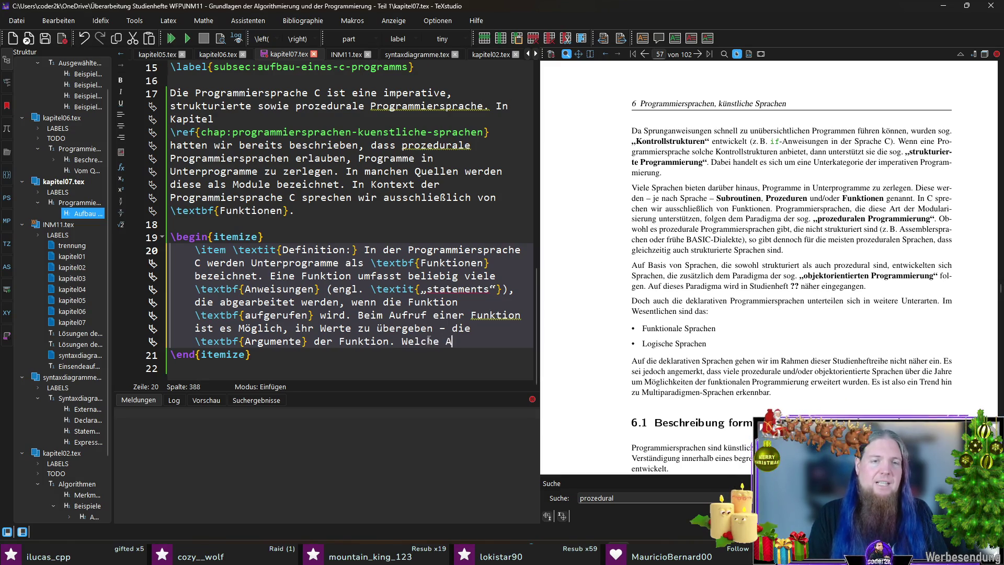
text(rt von Argumenten eine Funktion akzeptiert,)
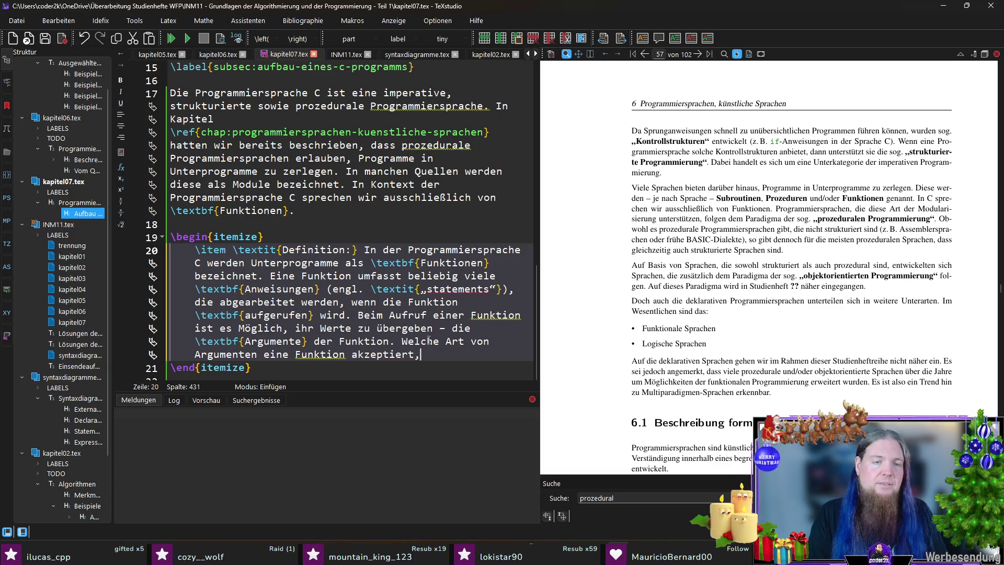
text( wir)
Add 'Welche Art von Argumenten eine Funktion akzeptiert, muss festgelegt sein', fixing typos along the way
key(BackSpace)
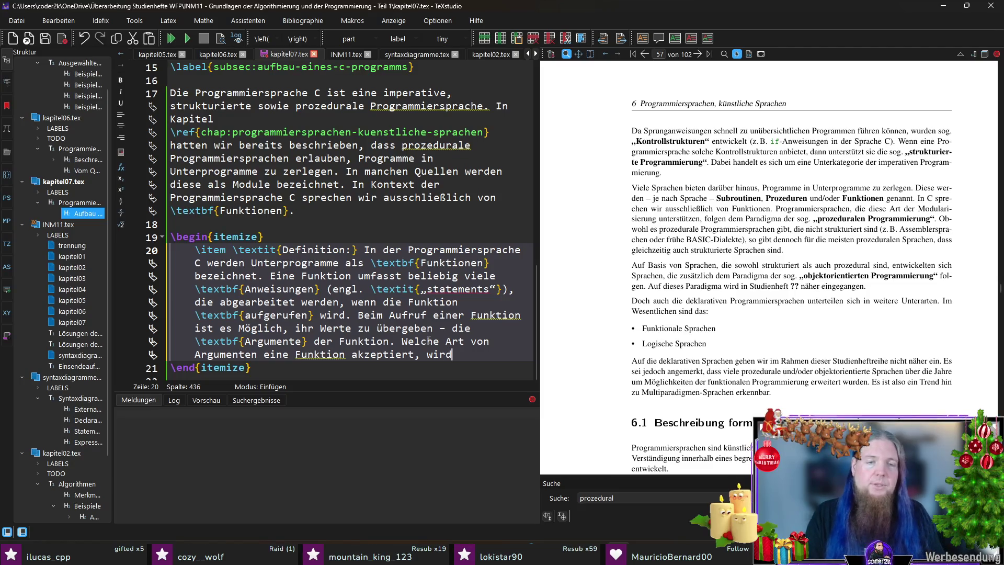
key(BackSpace)
key(BackSpace)
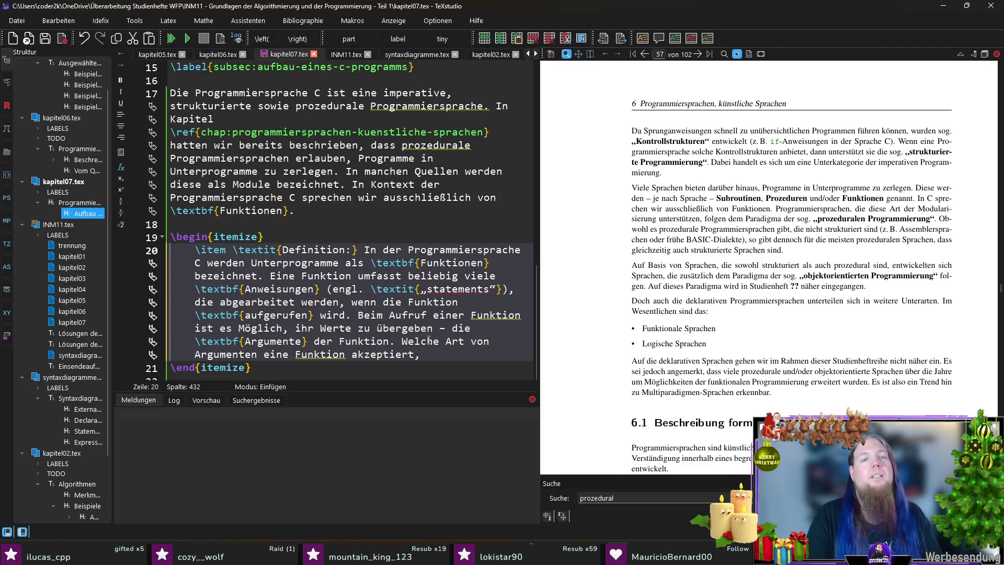
text(ss festgelegt sein)
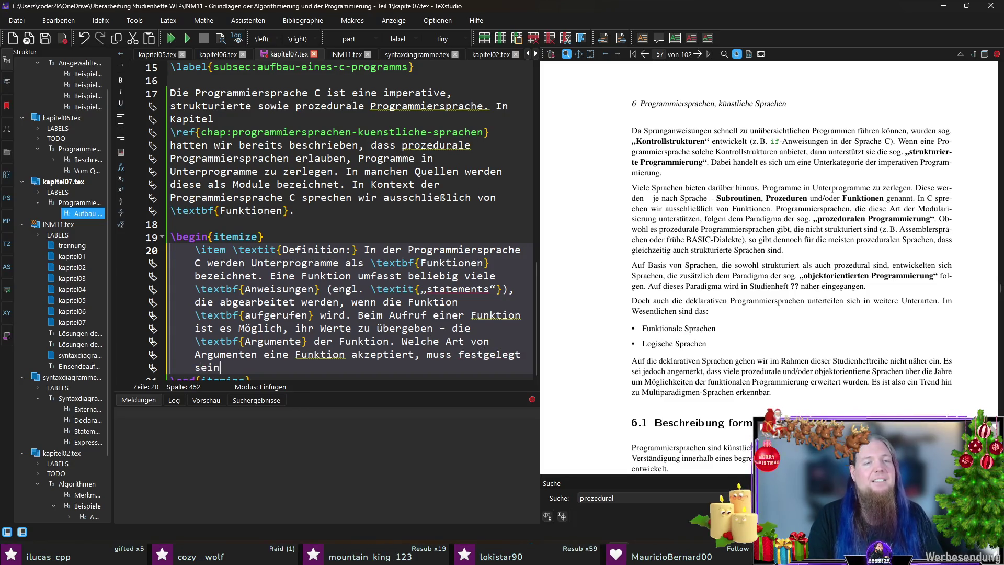
key(Down)
key(Down)
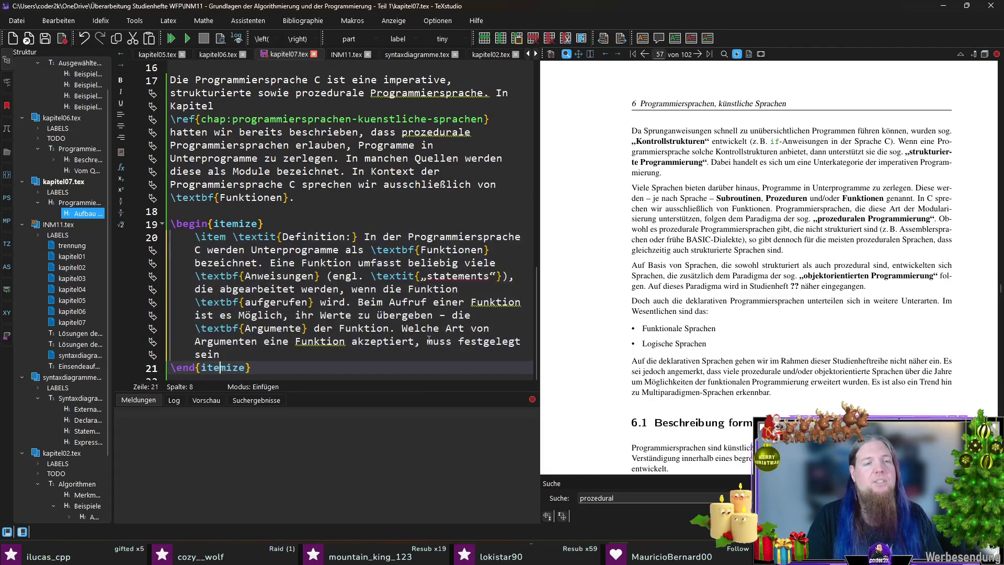
key(Up)
key(Up)
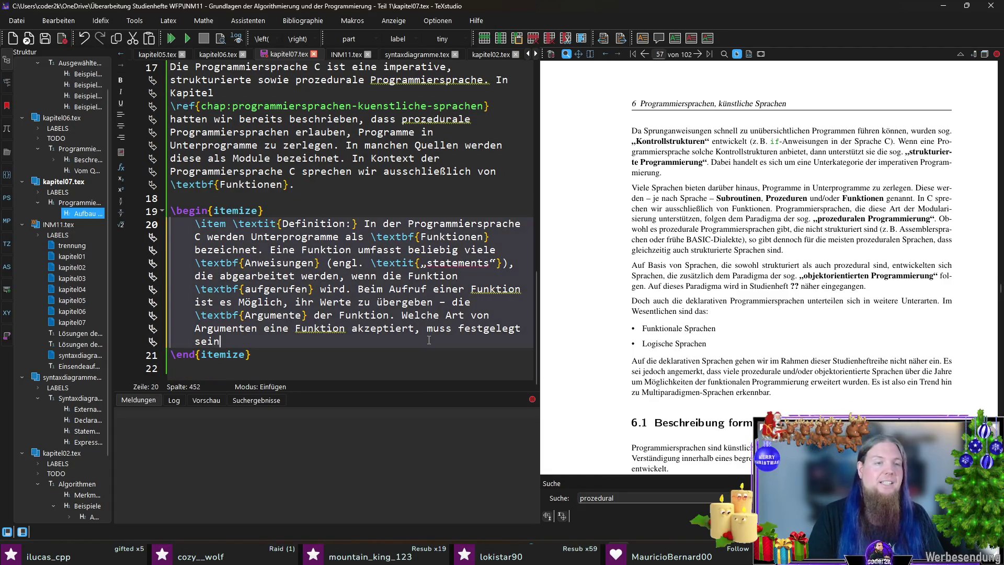
click(232, 369)
click(244, 342)
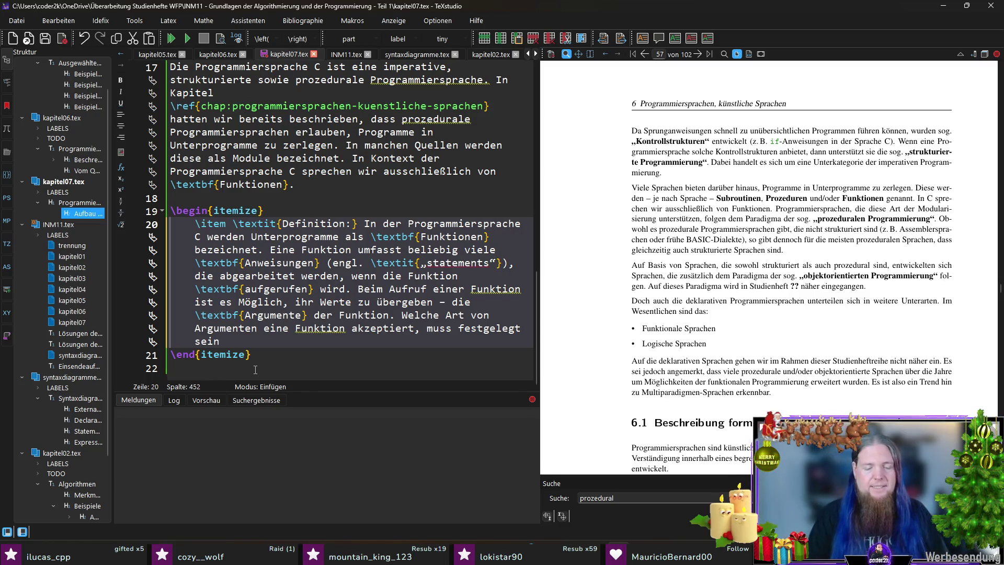
text(. )
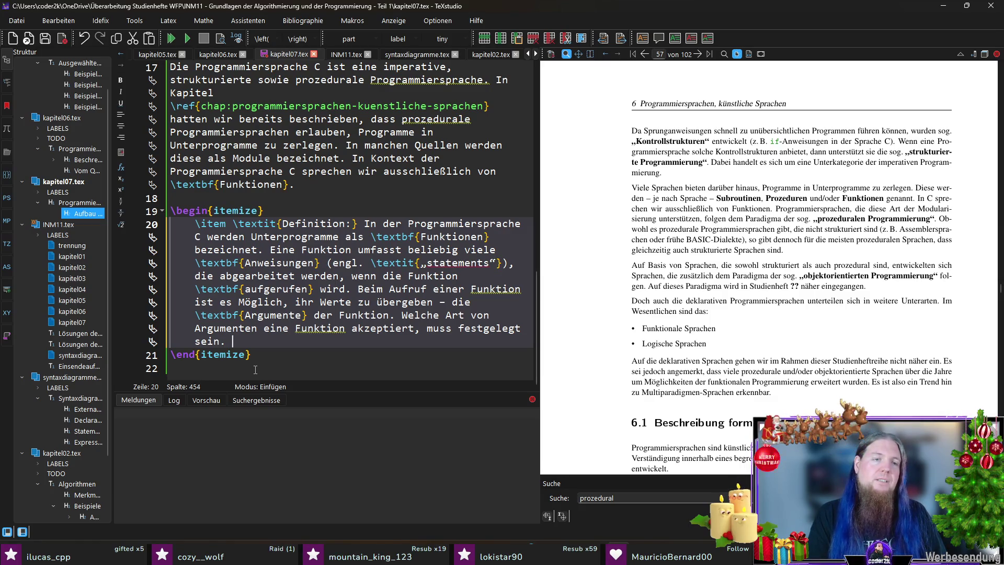
text(Diese)
text( Festlegung )
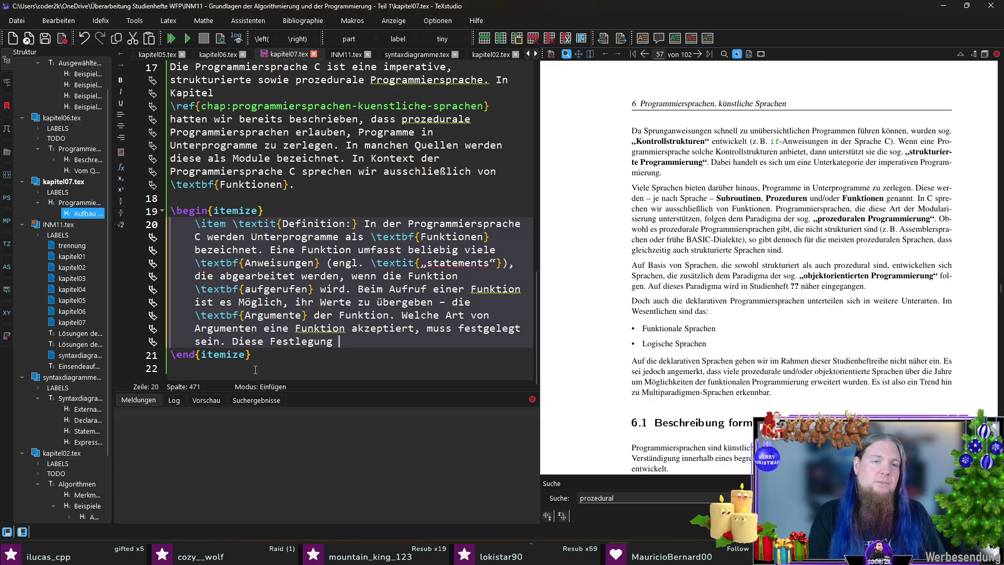
text(geschieht anhand d)
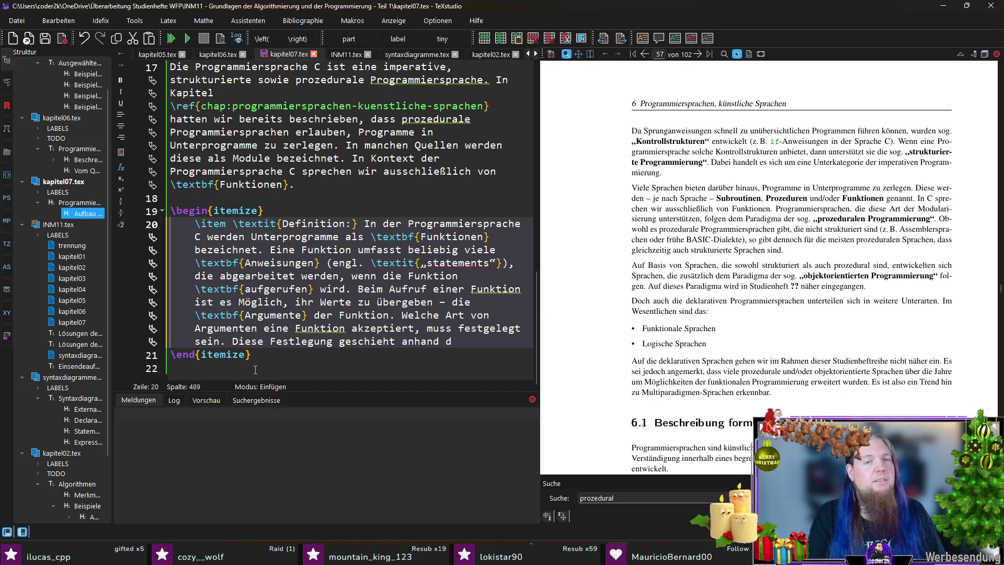
text(er )
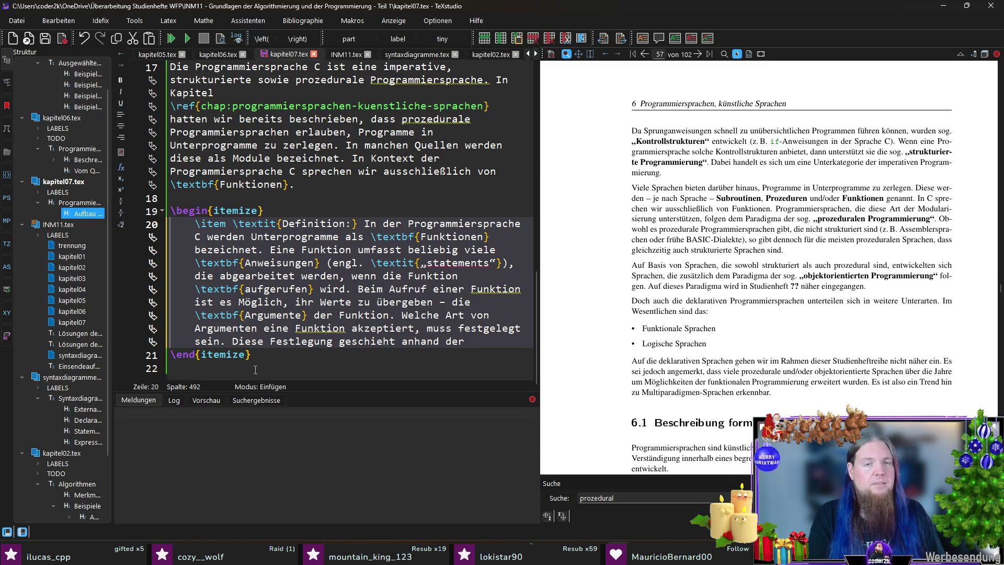
text(	extbf{)
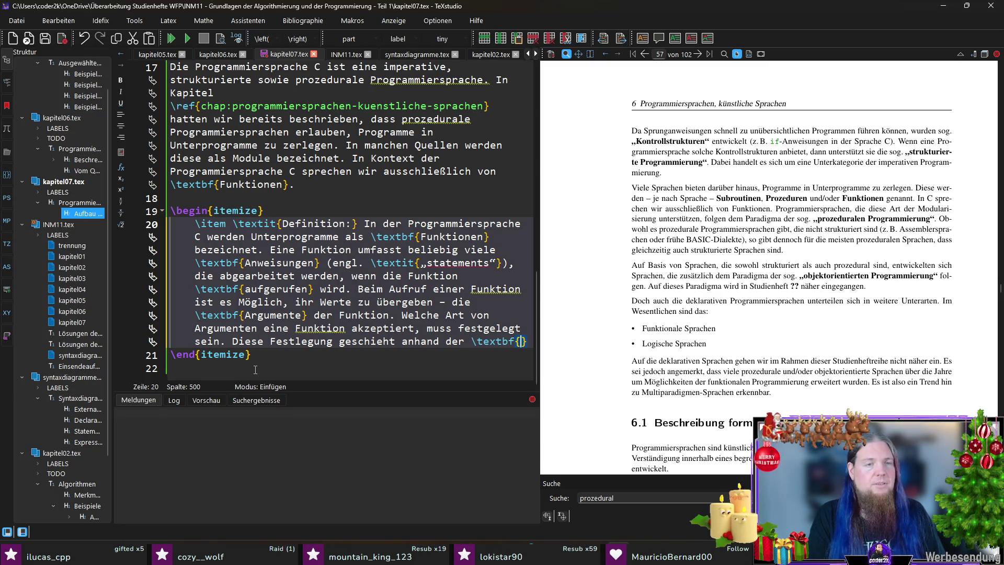
text(Funktionsparameter})
End the item with 'Diese Festlegung geschieht anhand der \textbf{Funktionsparameter}.', save, and compile with F5
key(ctrl+s)
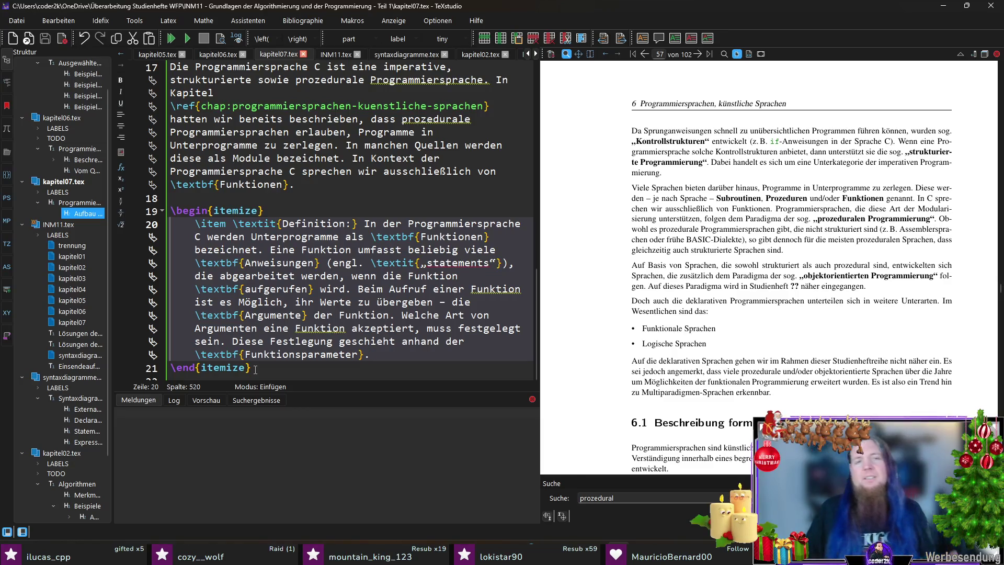
click(255, 369)
key(Return)
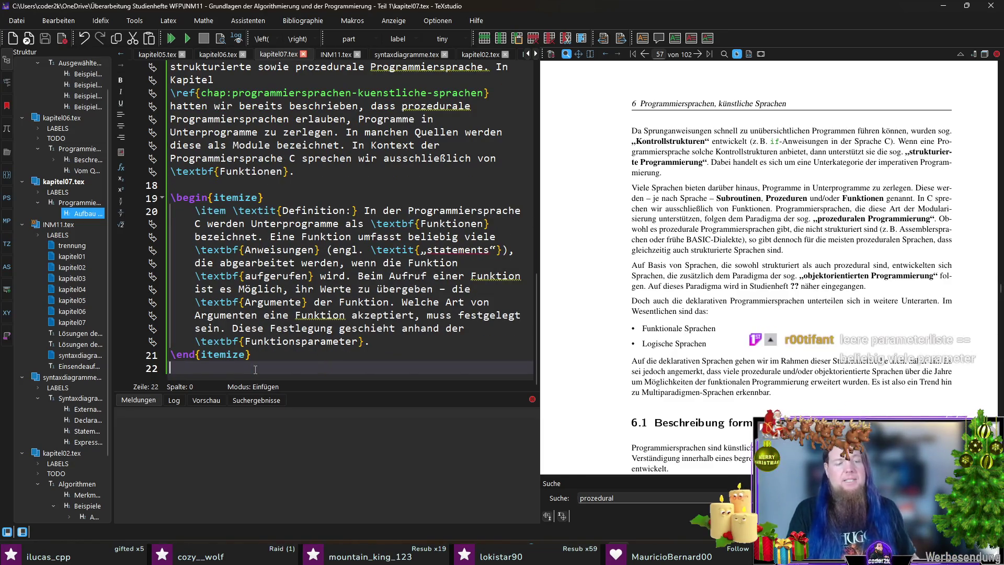
key(F5)
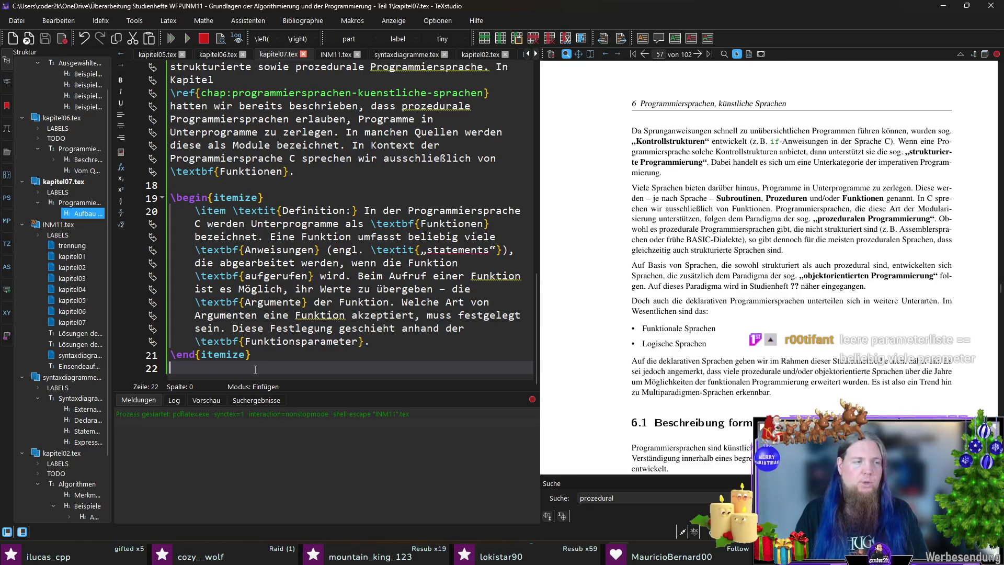
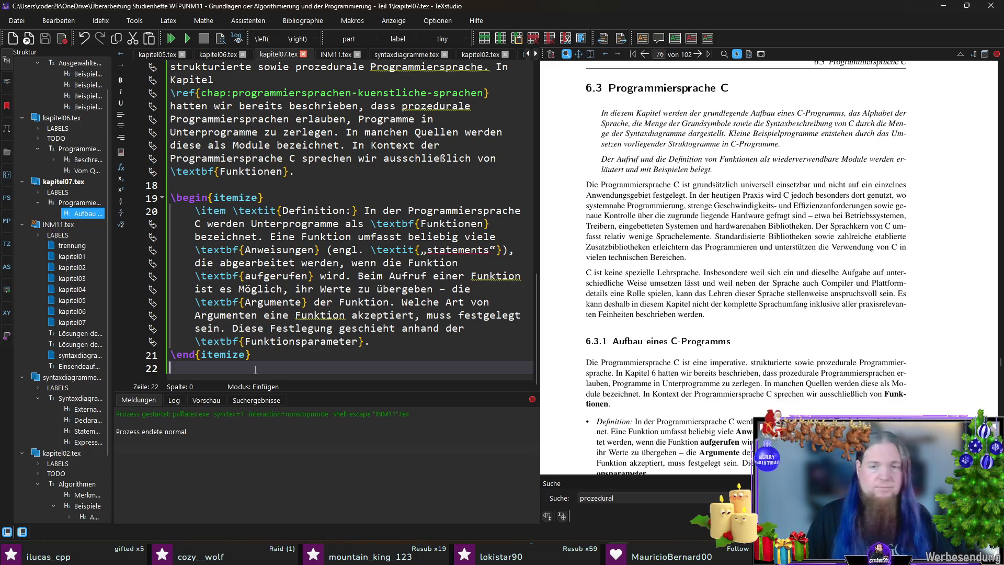
scroll(701, 303, down, 2)
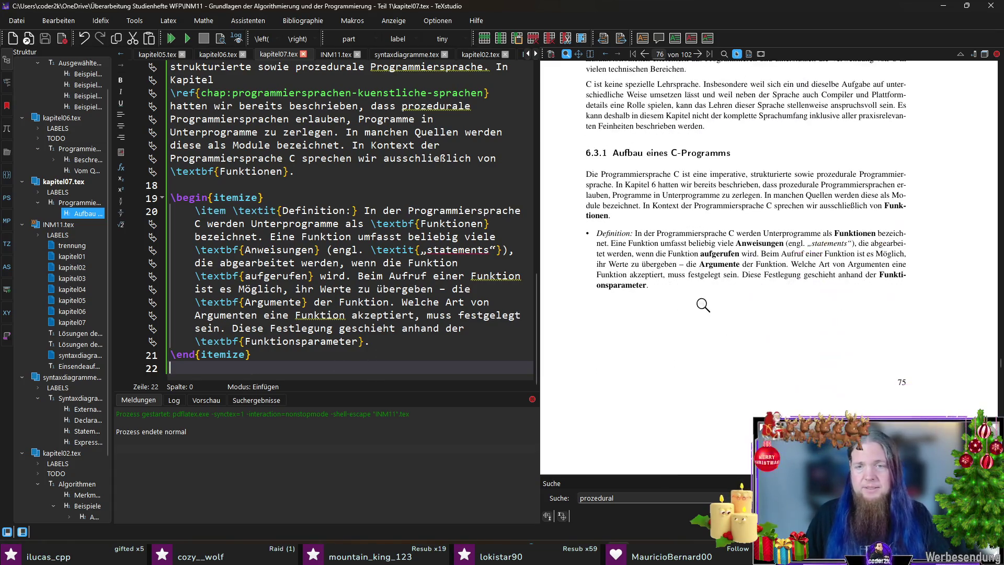
Rename the itemize environment to merksatz, delete its \item marker, and recompile the preview
click(361, 351)
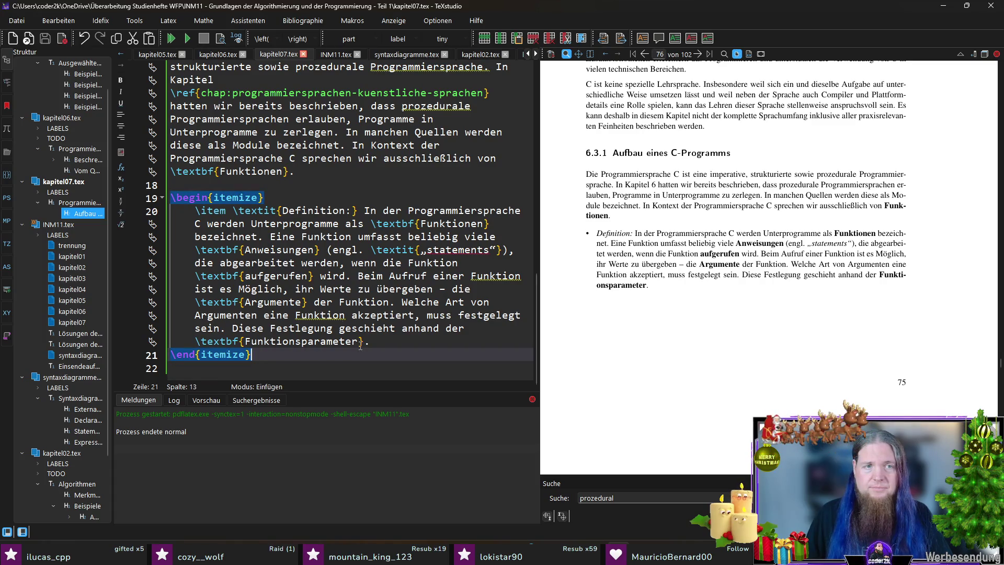
double_click(245, 197)
text(merksatz)
key(F5)
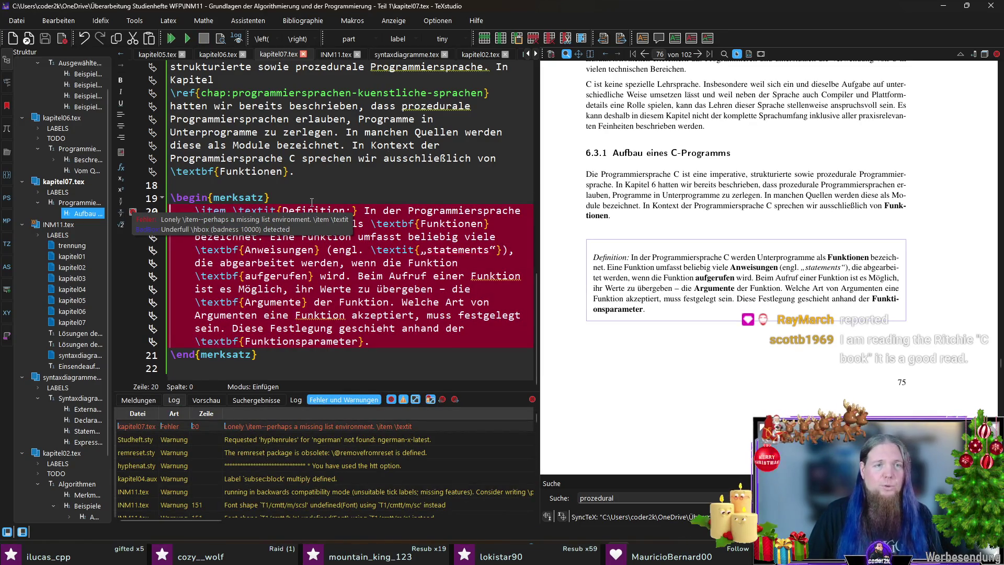
click(132, 212)
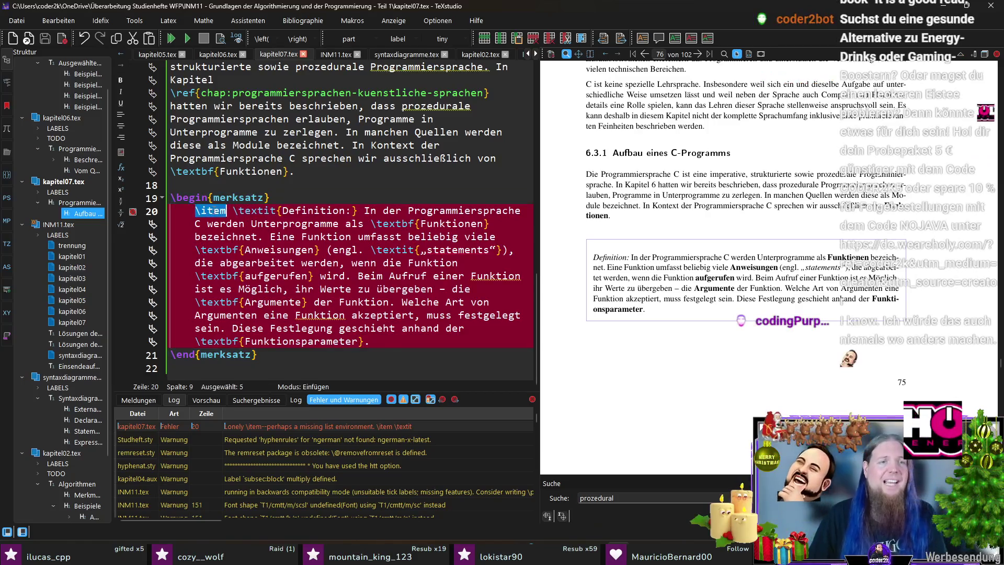
key(Delete)
key(Delete)
key(F5)
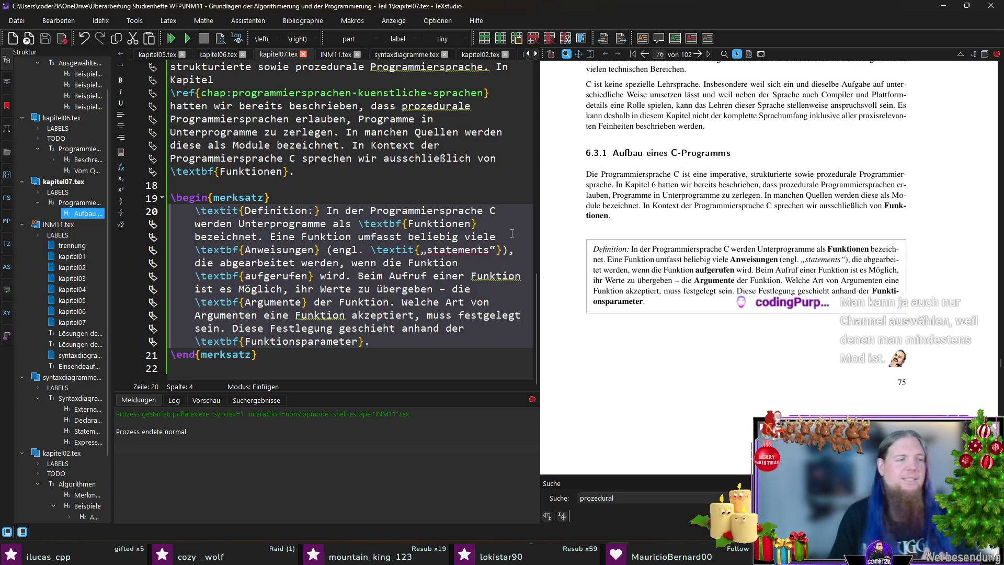
click(371, 369)
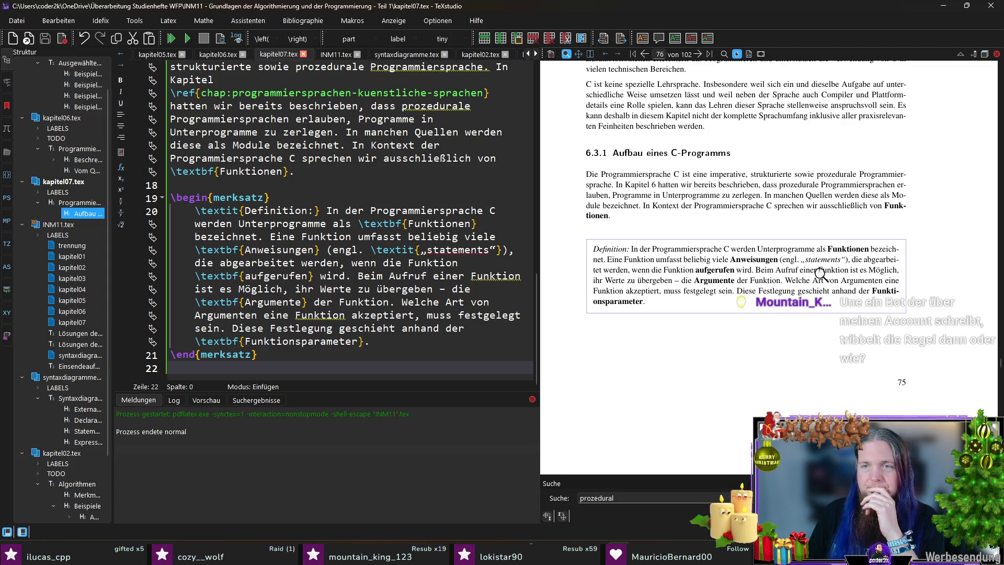
scroll(816, 267, down, 1)
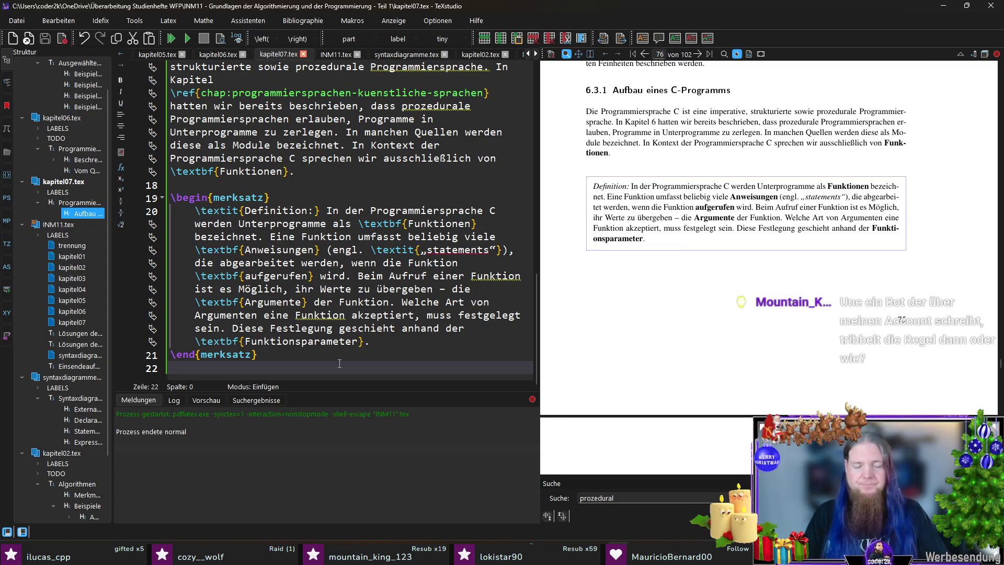
Write the paragraph that every valid C program needs a function \mintinline{cpp}|main|
key(Return)
key(Return)
key(Up)
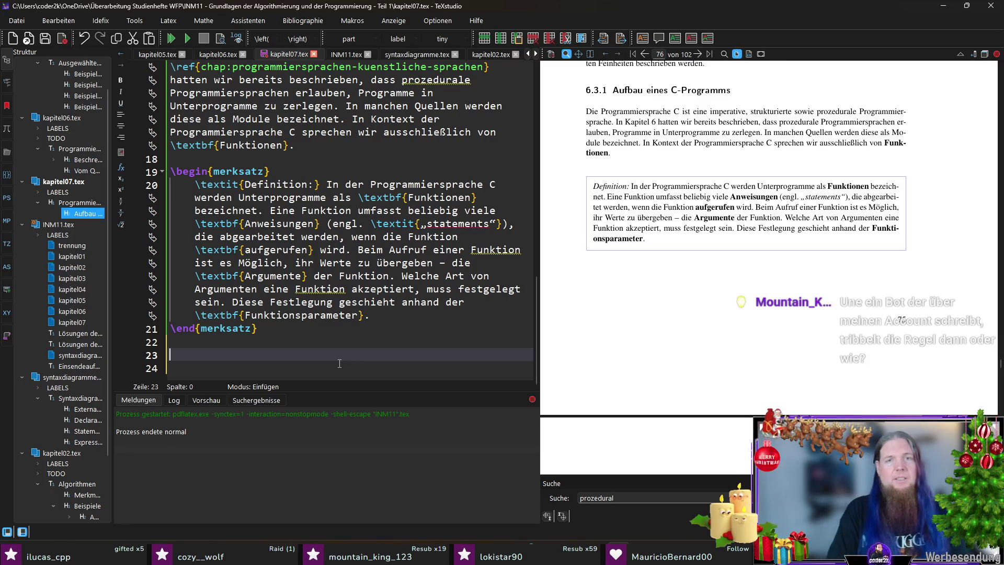
text(Jedes gültige C-Programm muss mindestens über eine Funktion verfügen. Diese muss den Namen \mintinline{cpp}|main| tragen)
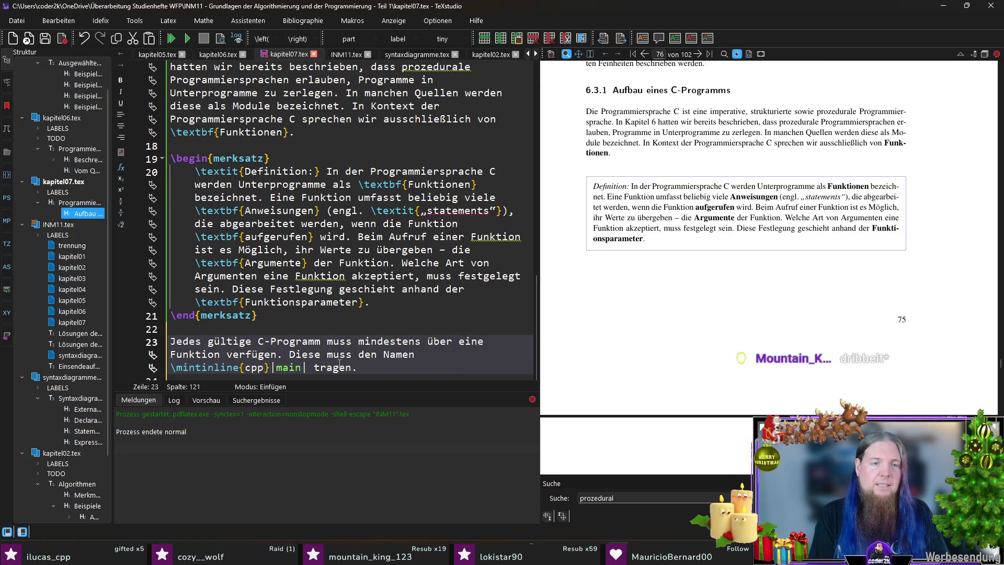
text(.)
key(Return)
key(BackSpace)
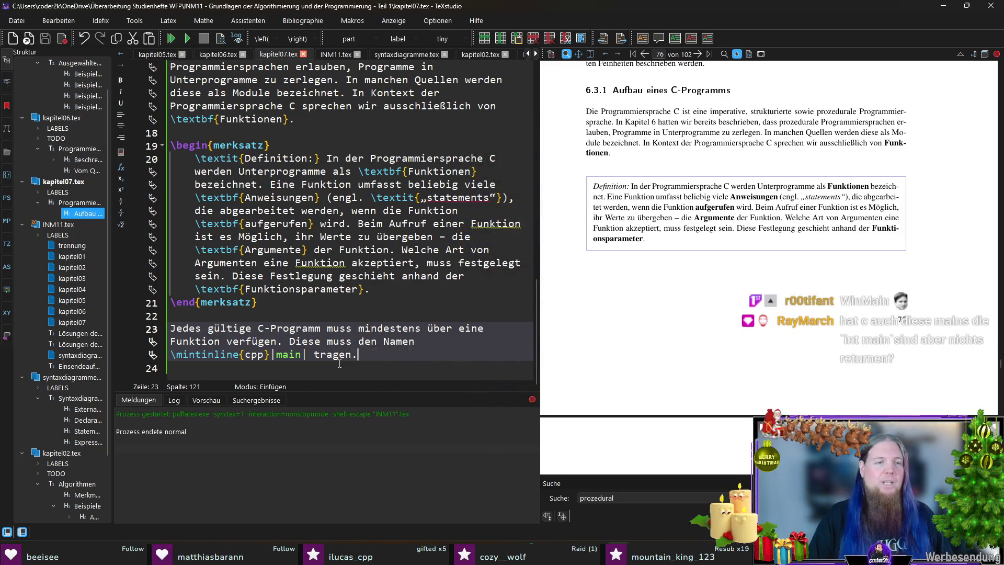
click(339, 365)
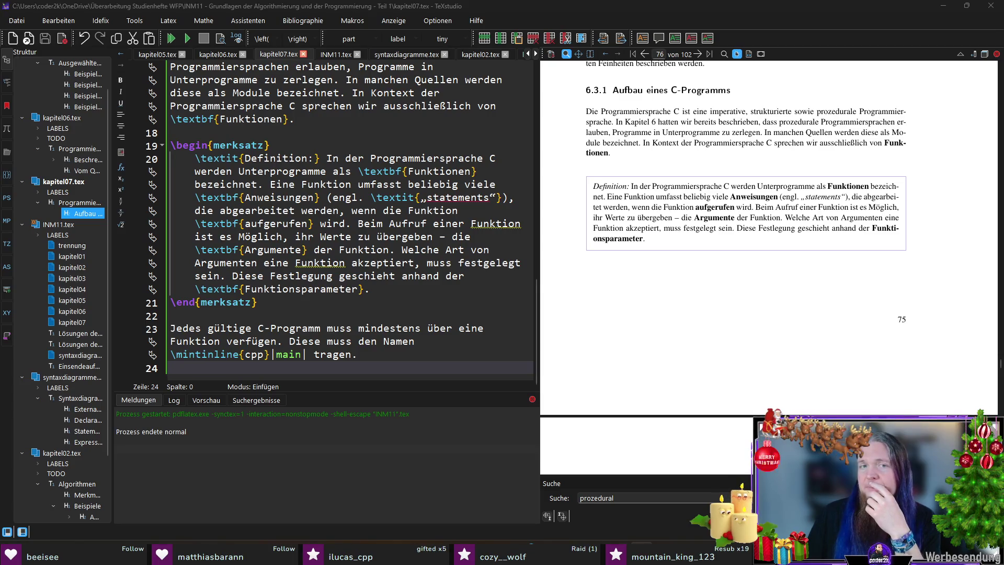
Write 'In Anhang \ref{chap:syntaxdiagramme-der-programmiersprache-c}' and continue the syntax-diagram sentence
click(375, 368)
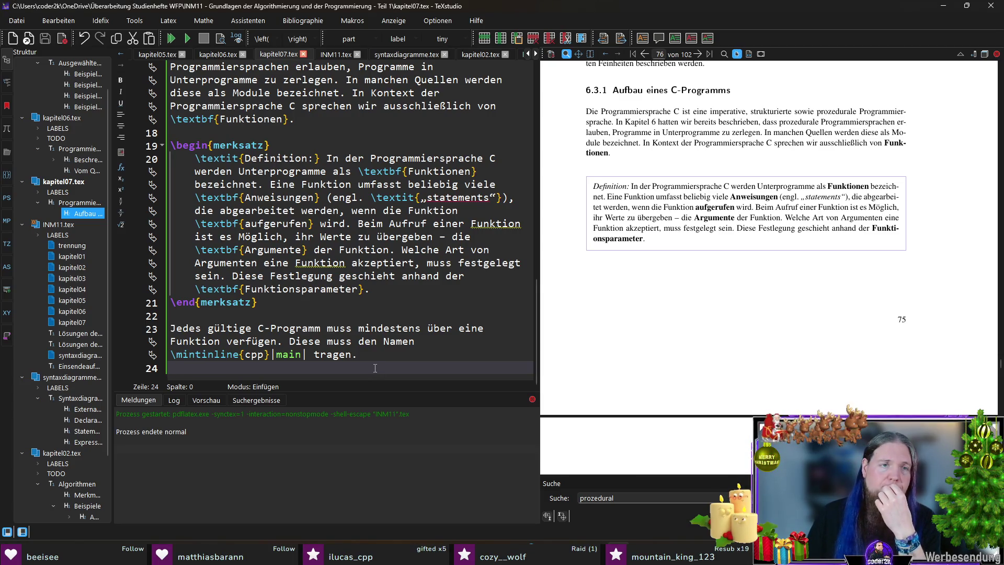
scroll(375, 368, up, 4)
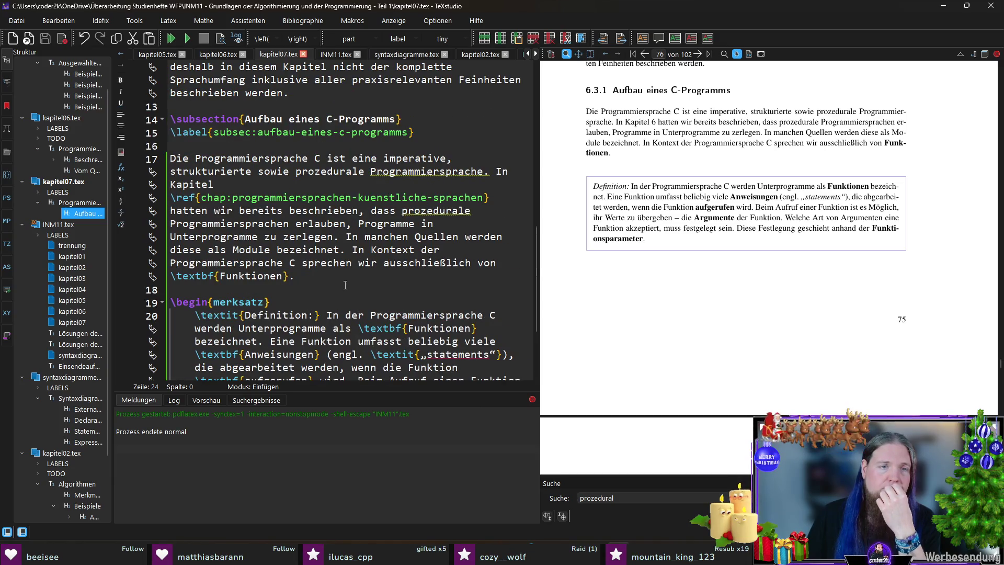
scroll(340, 283, up, 1)
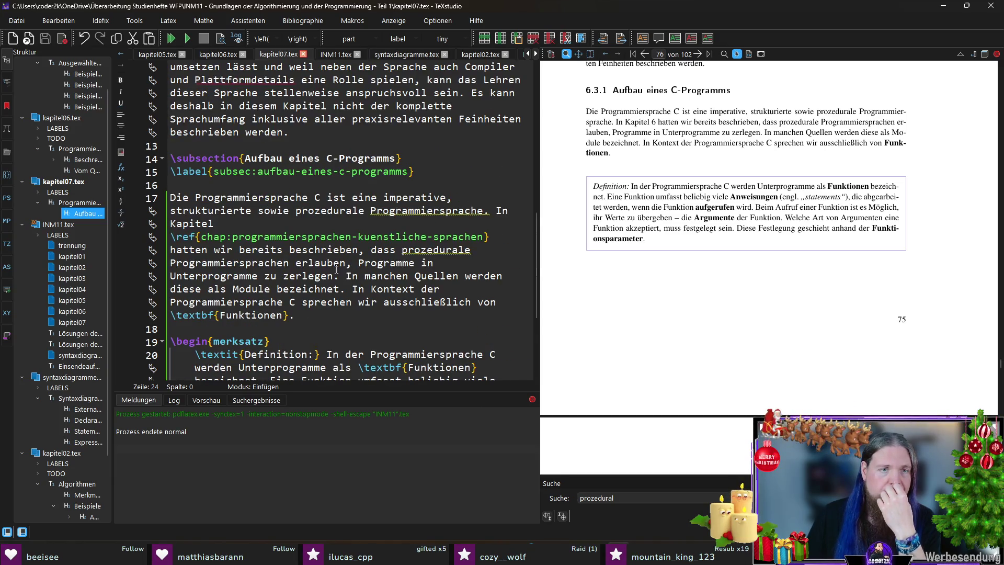
scroll(314, 220, down, 5)
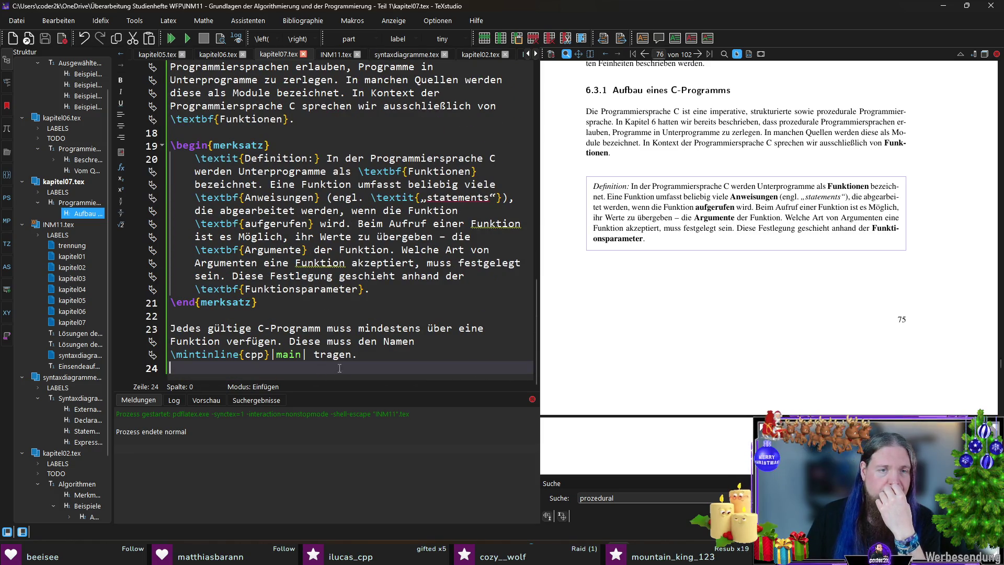
key(Return)
text(In Anhang ef{)
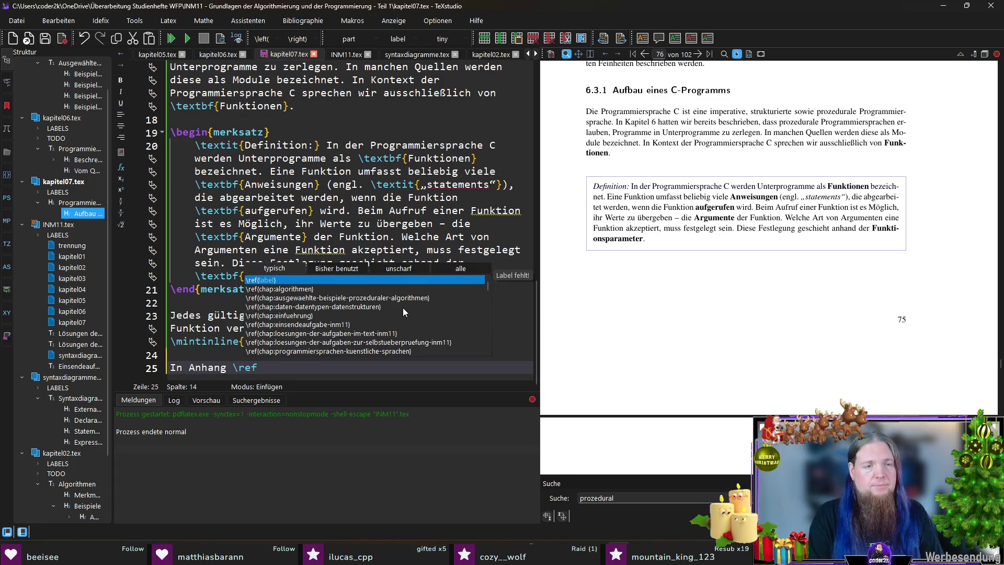
text(chap:syn)
key(Return)
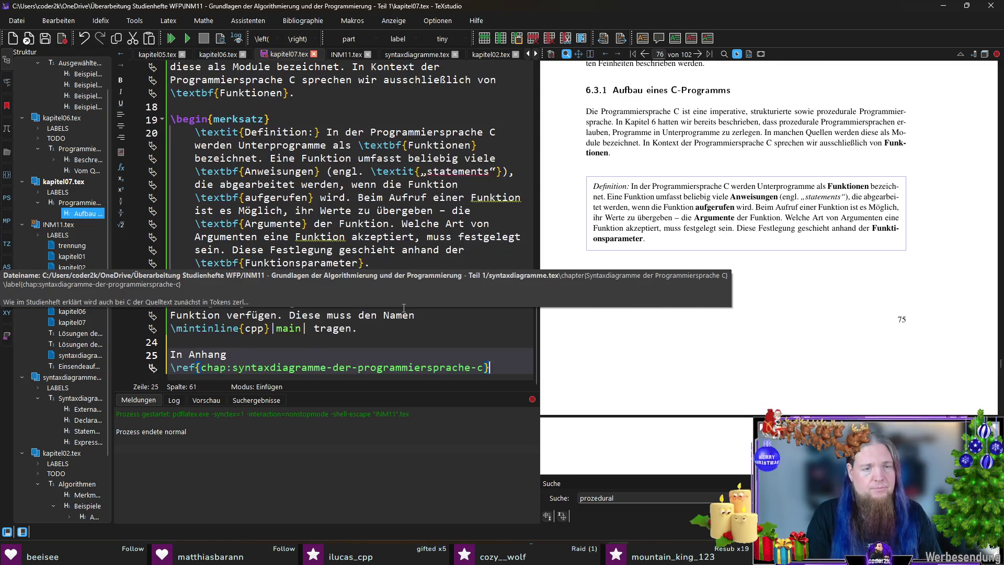
text( finden Sie)
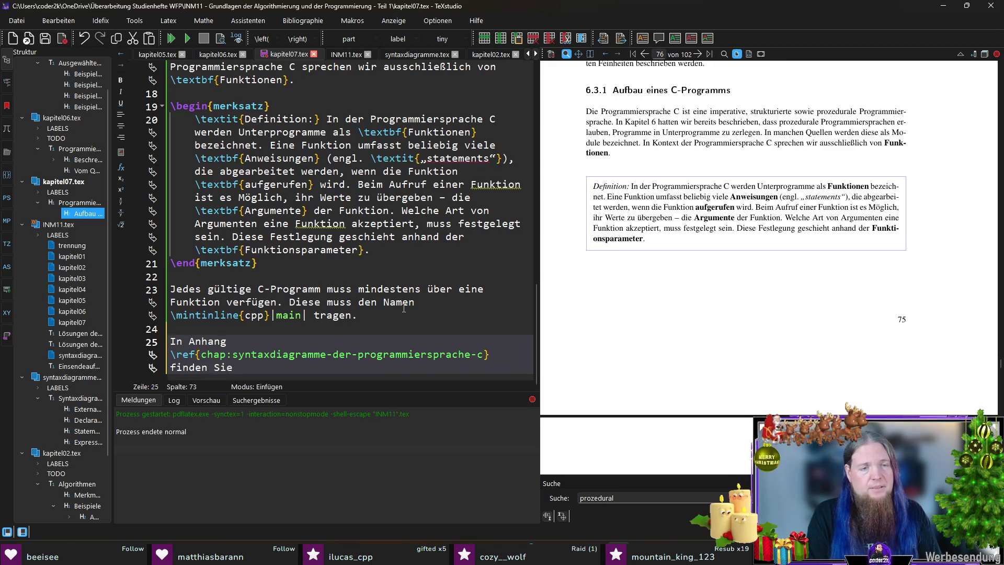
text(eine)
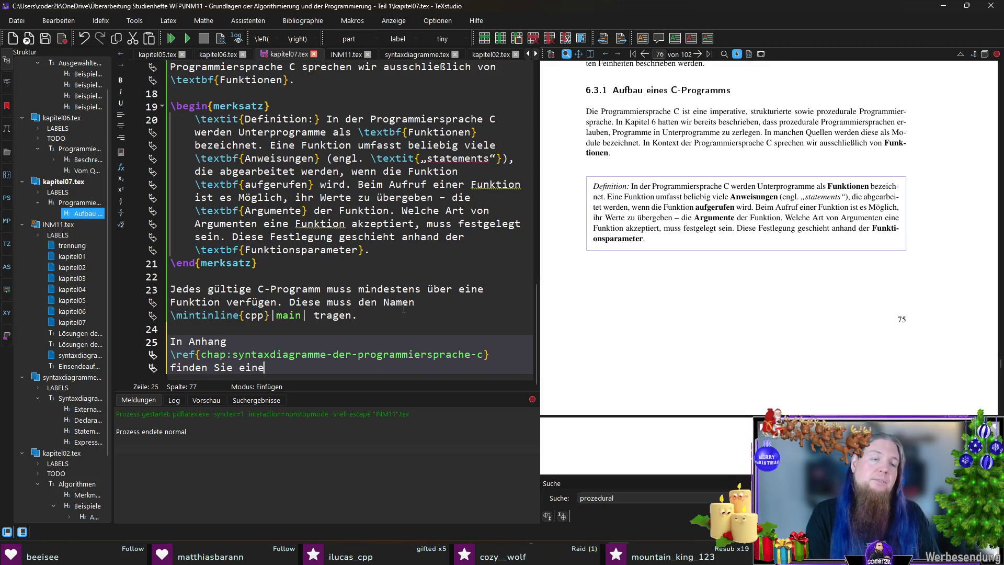
text( Ü)
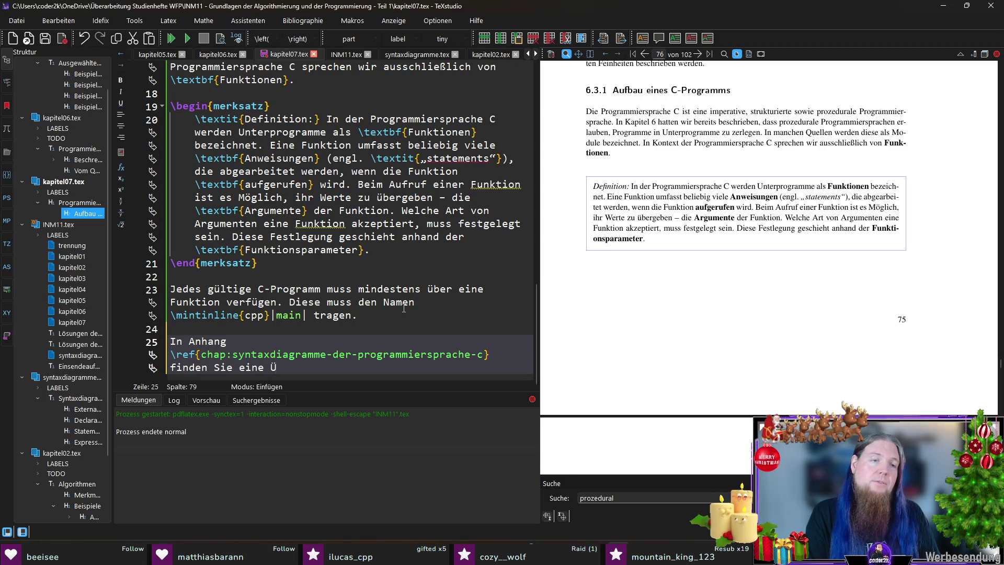
text(eih)
key(BackSpace)
key(BackSpace)
key(BackSpace)
key(BackSpace)
text(Reihe von Syntaxdiagrammen, die die Syntax der Sprache C )
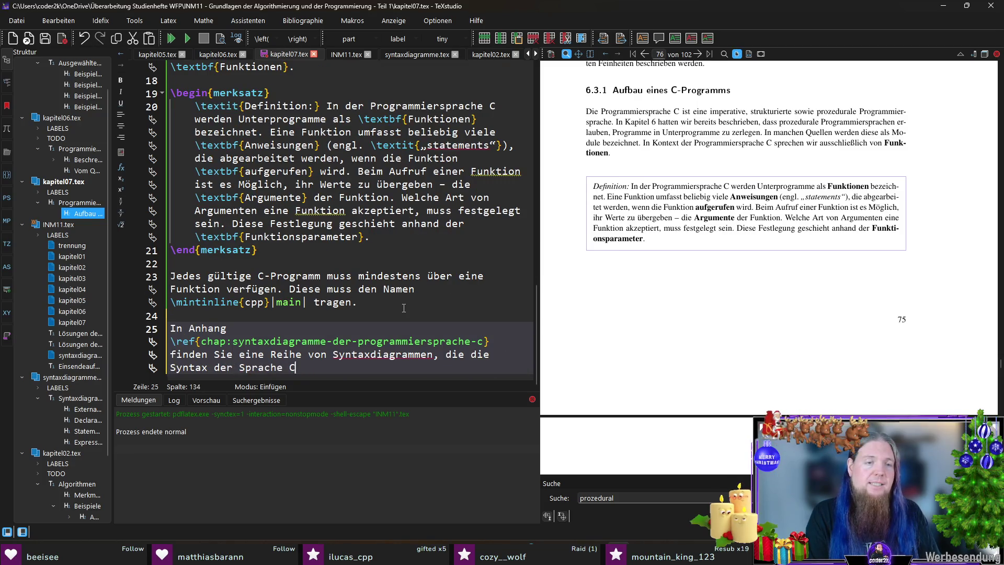
text(fast vollständig )
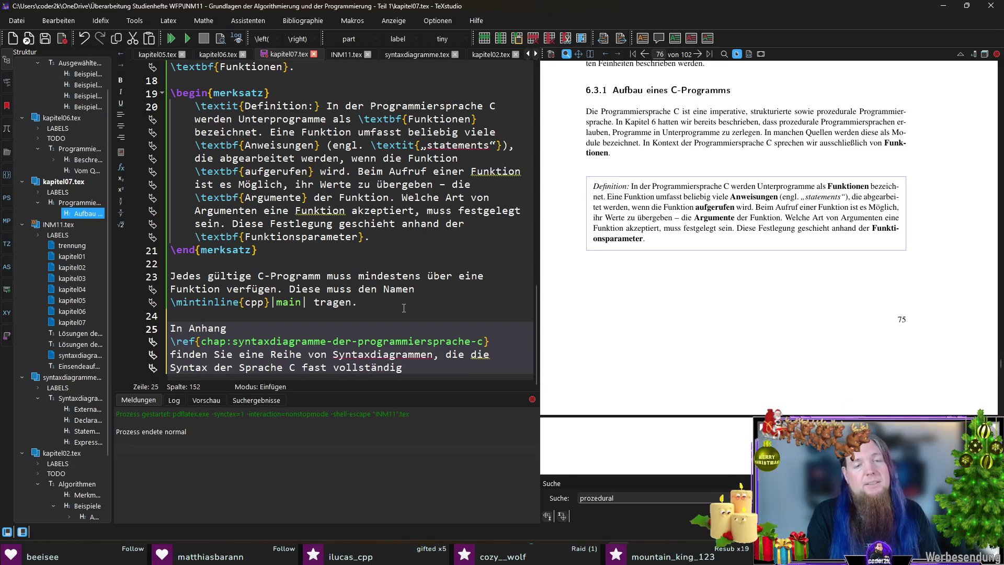
text(darstellen.)
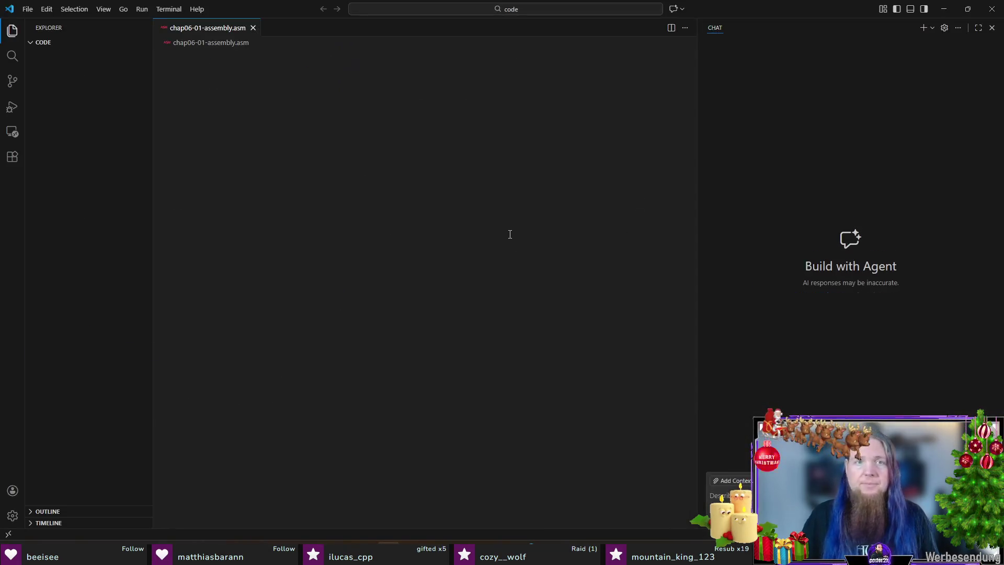
Close the assembly tab and create a new file named 07- in the code folder
middle_click(227, 30)
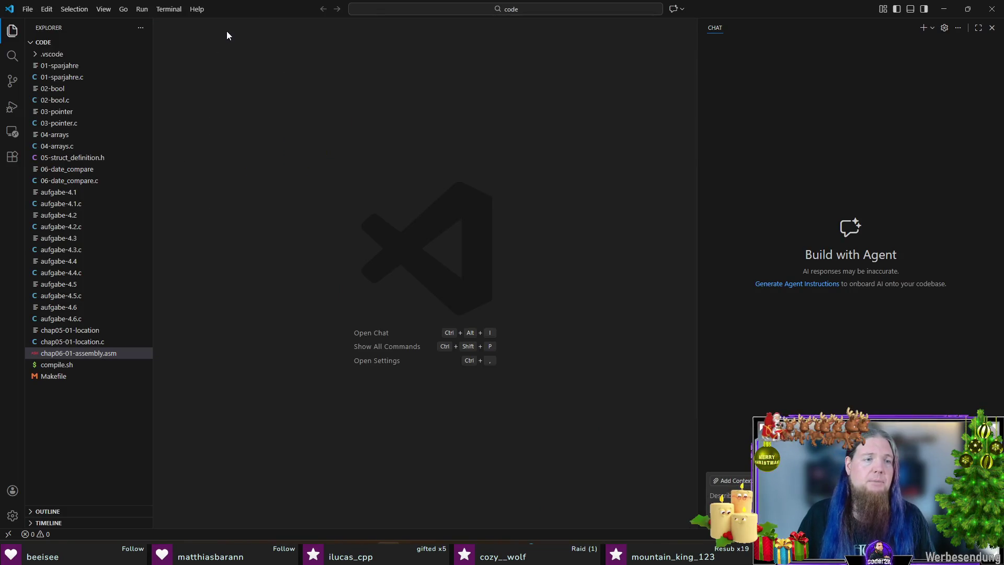
click(92, 444)
key(alt+Tab)
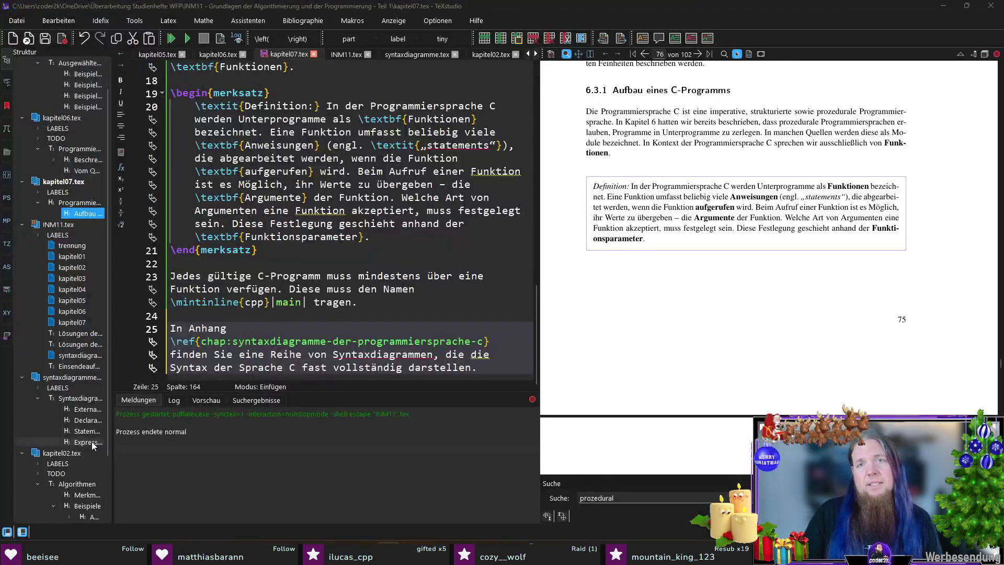
key(alt+Tab)
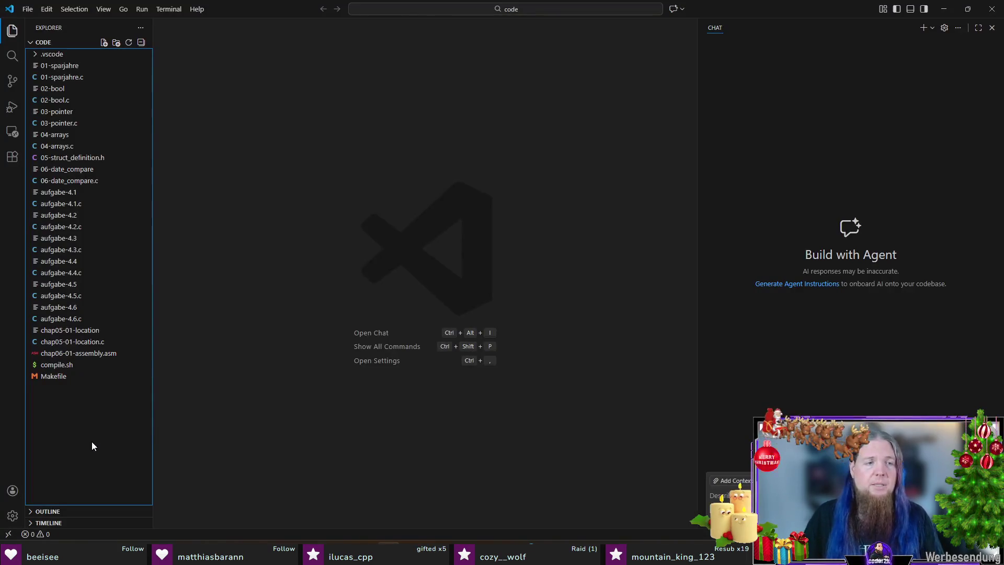
double_click(76, 436)
text(chap07)
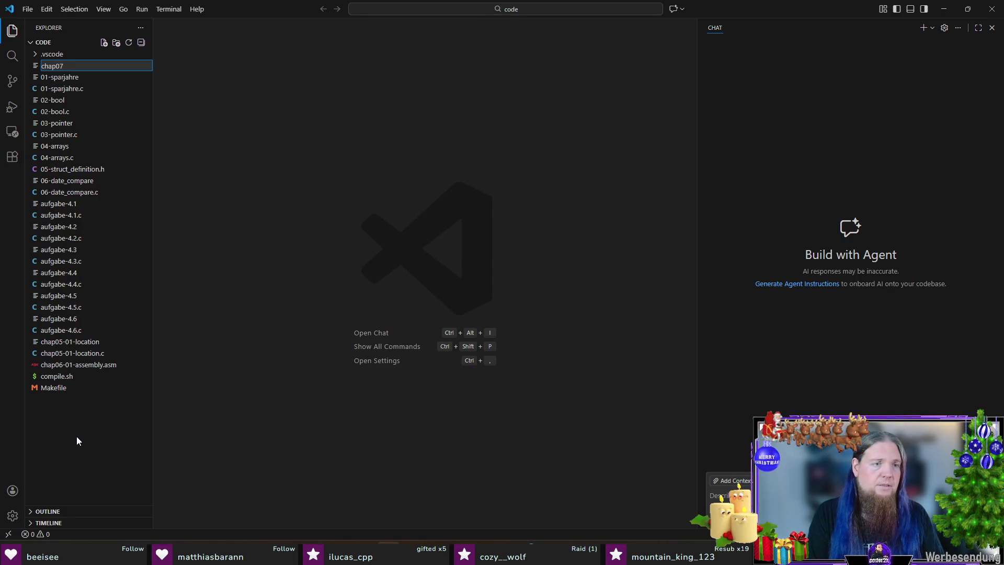
key(BackSpace)
key(BackSpace)
key(BackSpace)
text(07-)
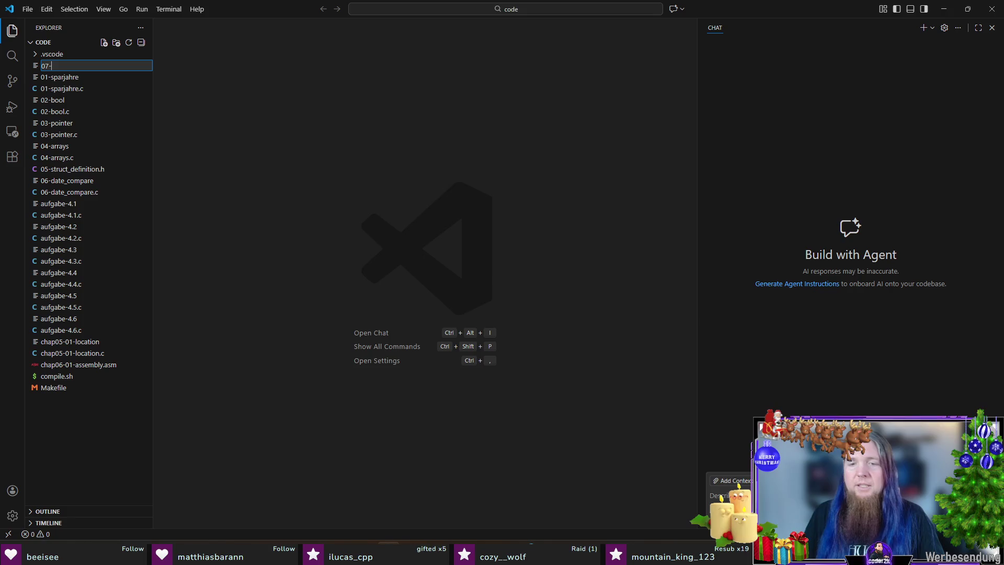
key(Return)
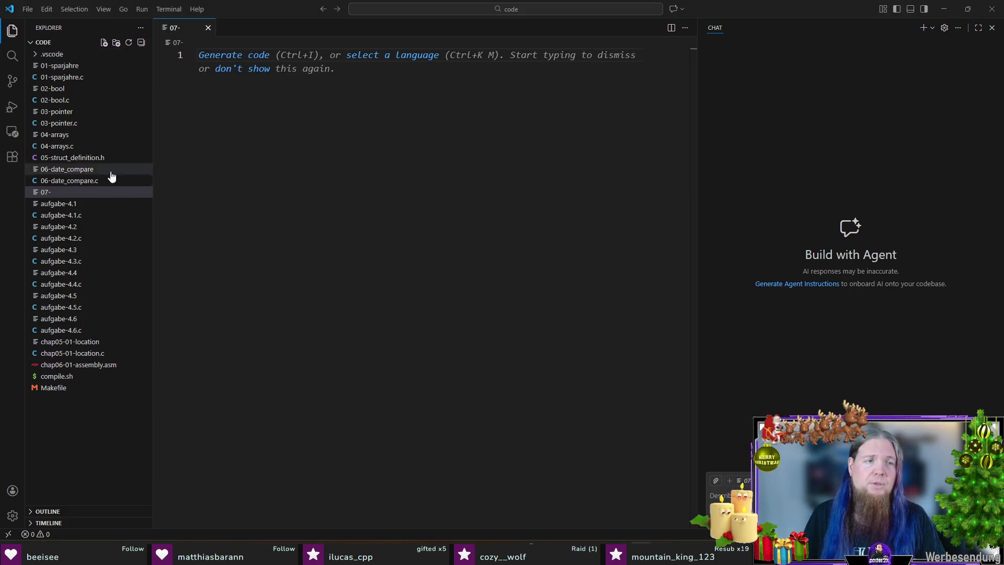
Rename the new 07- file to 07-intro.c
click(50, 194)
key(F2)
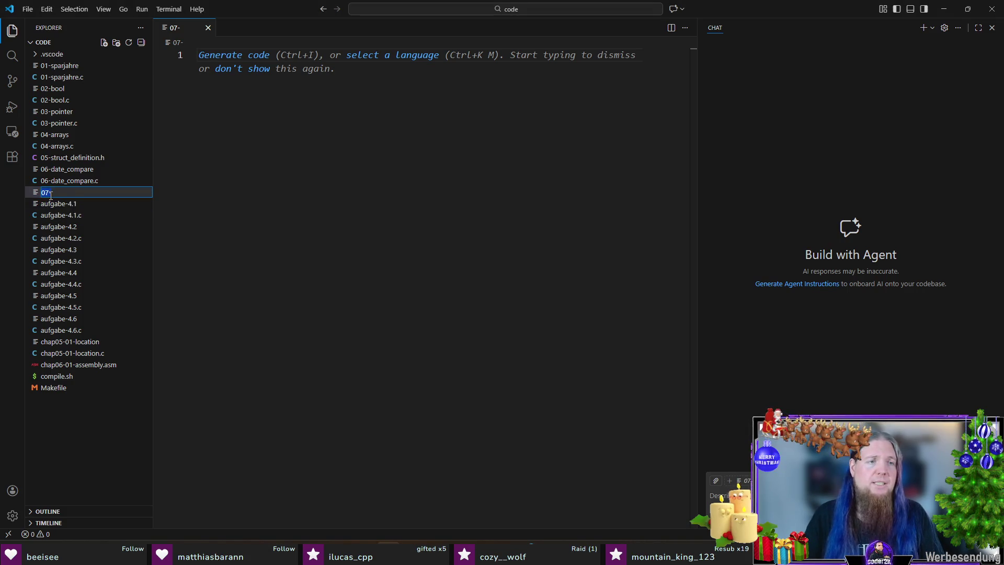
key(End)
text(intro.c)
key(Return)
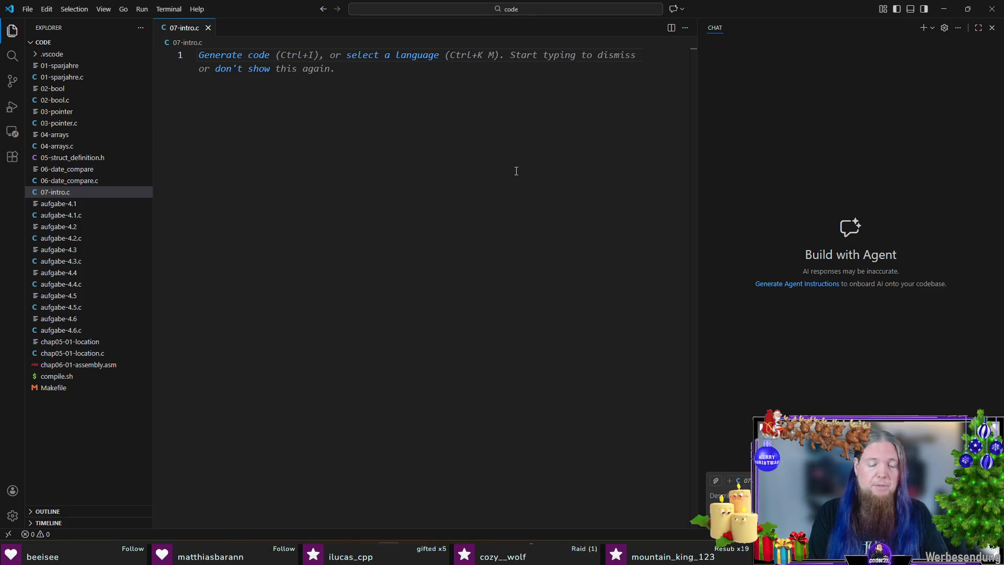
text(#include <stdio.h)
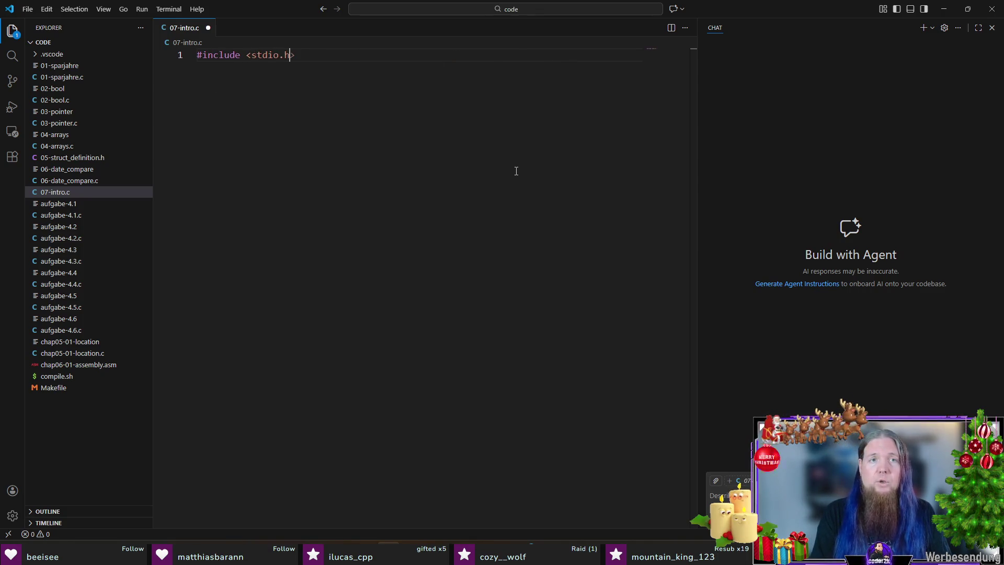
text(>)
Add #include <stdio.h> and an empty int main() { } body, dismissing suggestions, and save the file
key(Return)
key(Return)
text(int main() {)
key(Return)
key(Return)
text(})
key(Up)
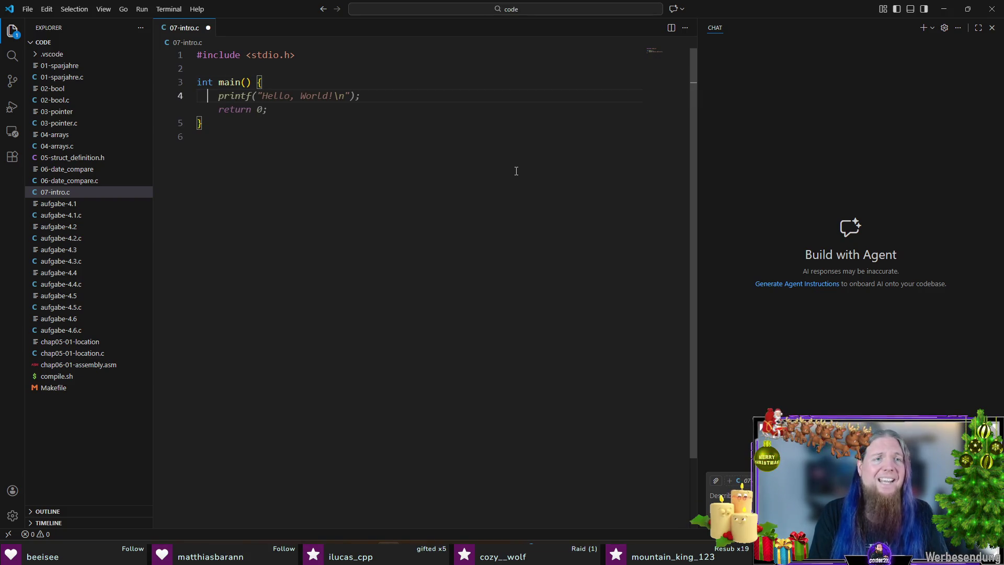
key(Escape)
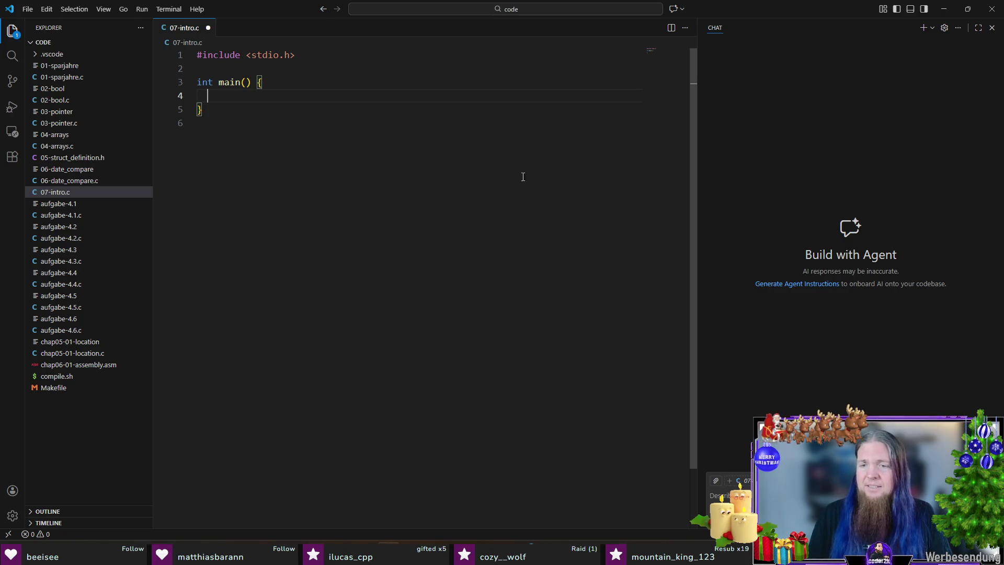
click(993, 548)
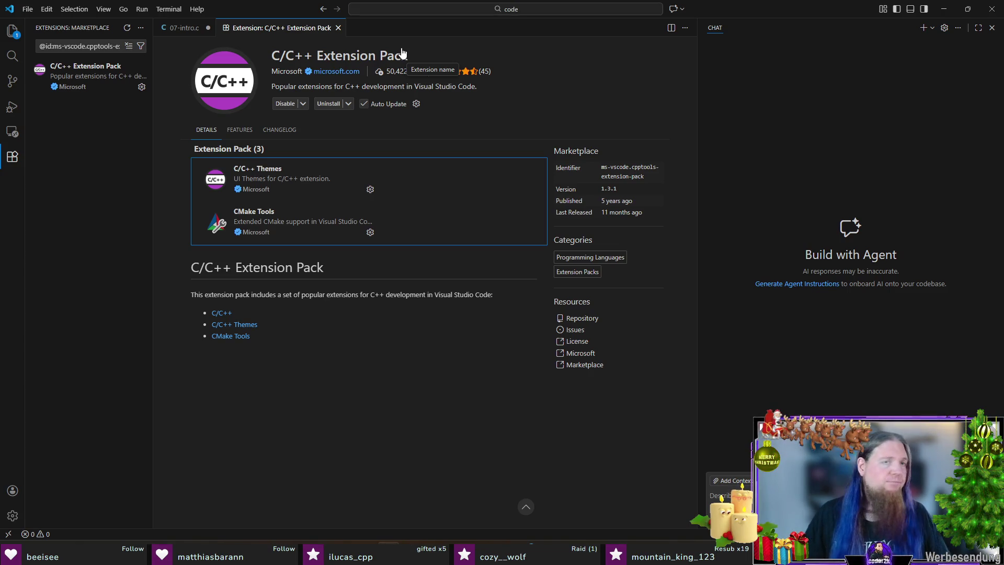
middle_click(285, 31)
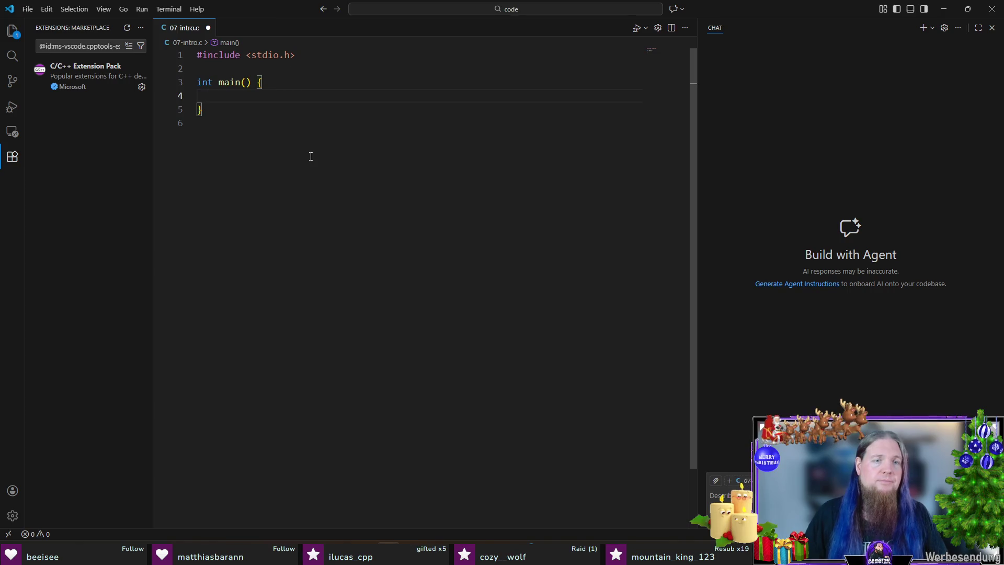
key(ctrl+s)
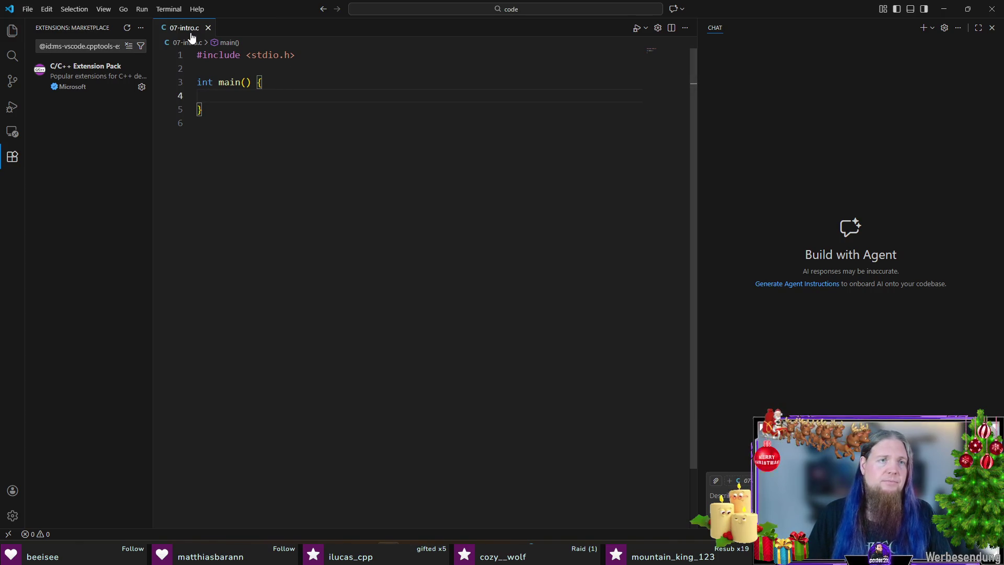
key(BackSpace)
key(Return)
key(BackSpace)
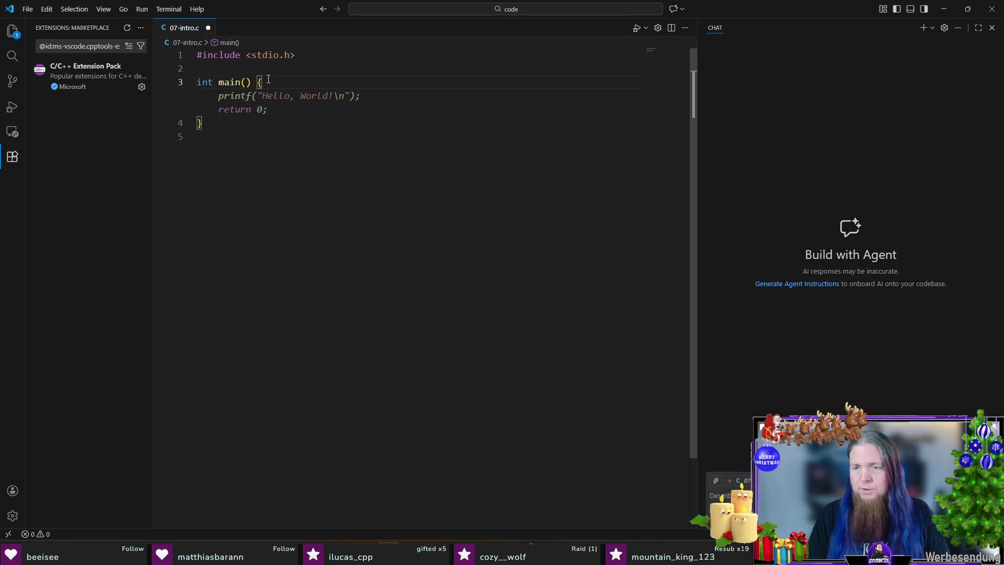
Set the file's indentation to Indent Using Spaces with size 4 via the status bar
click(855, 534)
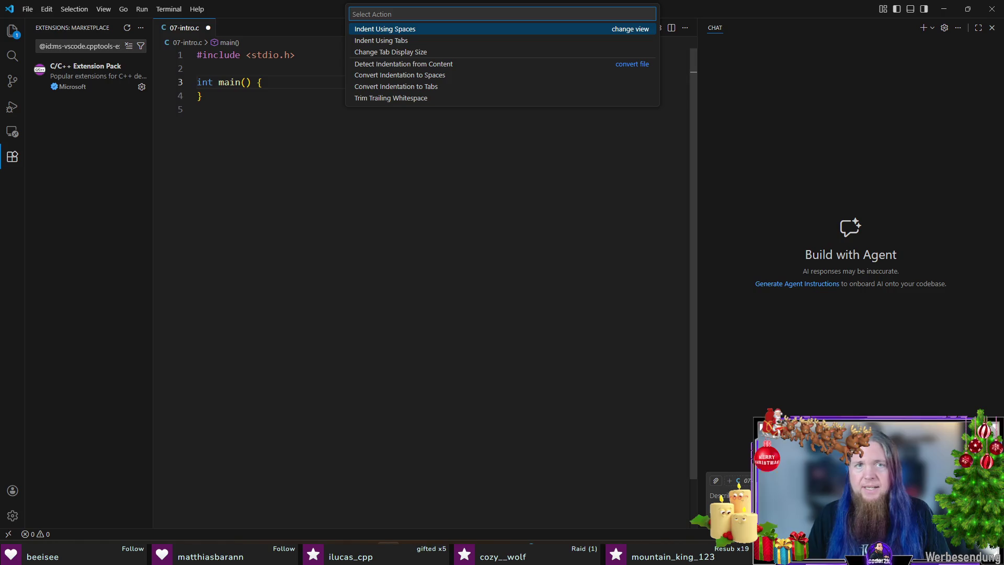
key(Down)
key(Down)
key(Up)
key(Up)
key(Return)
key(Down)
key(Down)
key(Return)
key(Return)
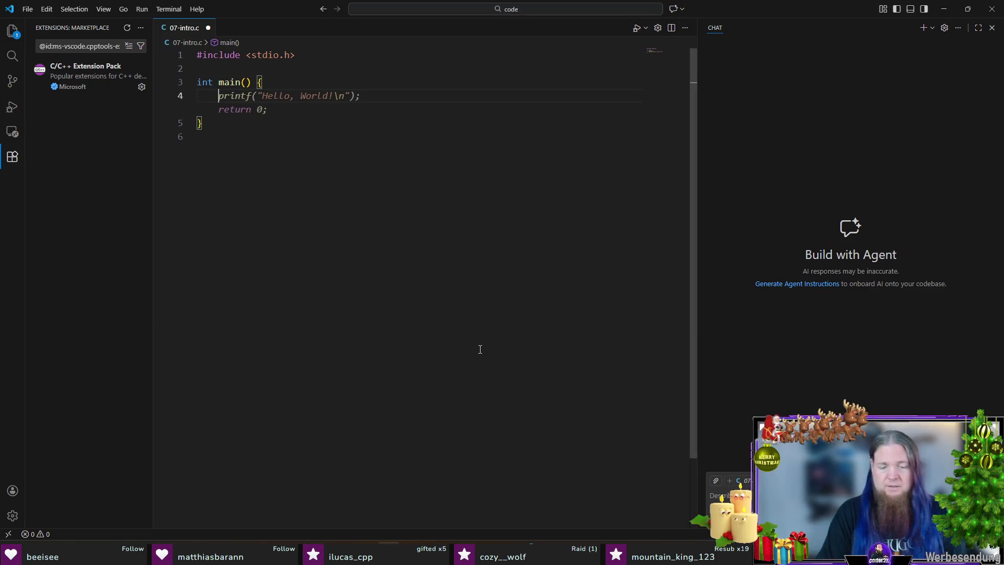
text(int i;)
Declare int i; and assign i = 42; at the start of main
key(Return)
text(i = 15;)
key(Return)
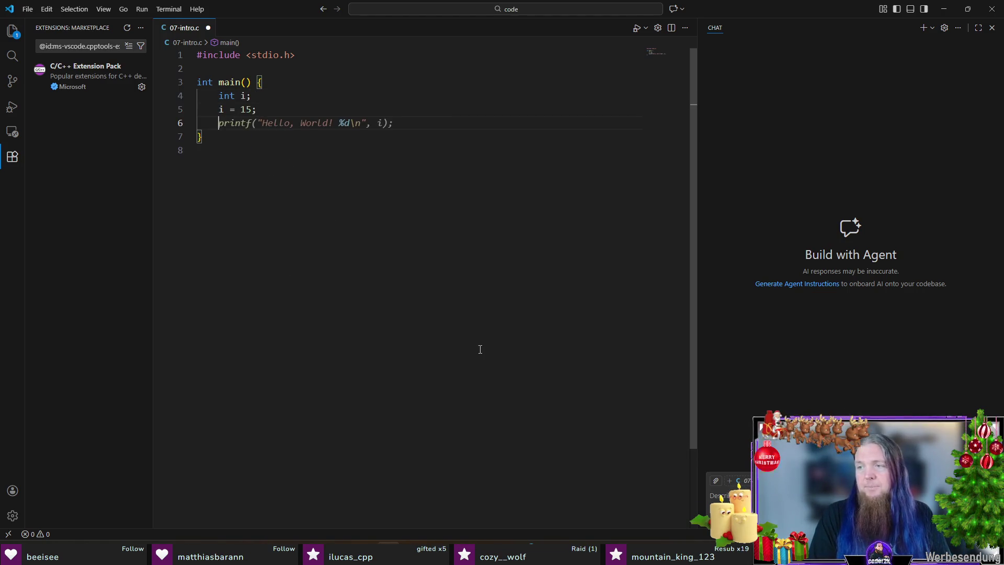
key(Up)
key(BackSpace)
key(BackSpace)
text(42)
key(Down)
text(printf("Hel)
Write printf("Die Zahl ist %d.", i); replacing the placeholder hello text
key(BackSpace)
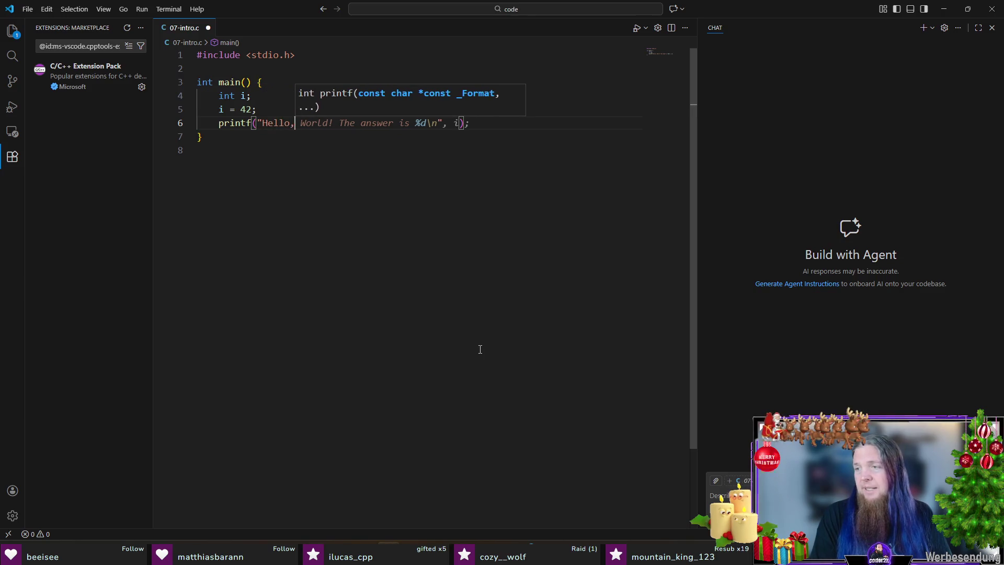
key(BackSpace)
key(BackSpace)
text(Die Zahl is)
key(Delete)
key(Right)
key(Right)
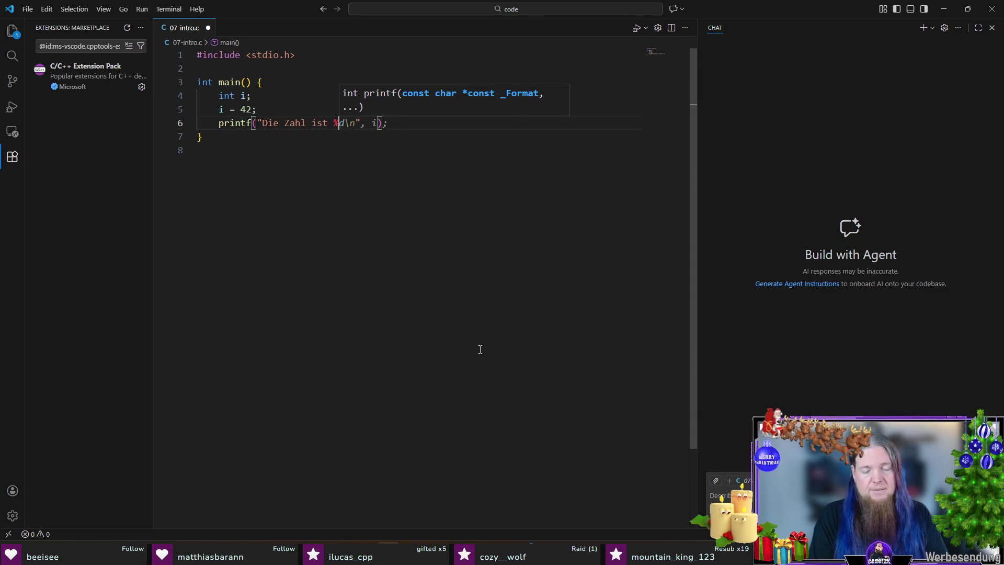
key(Right)
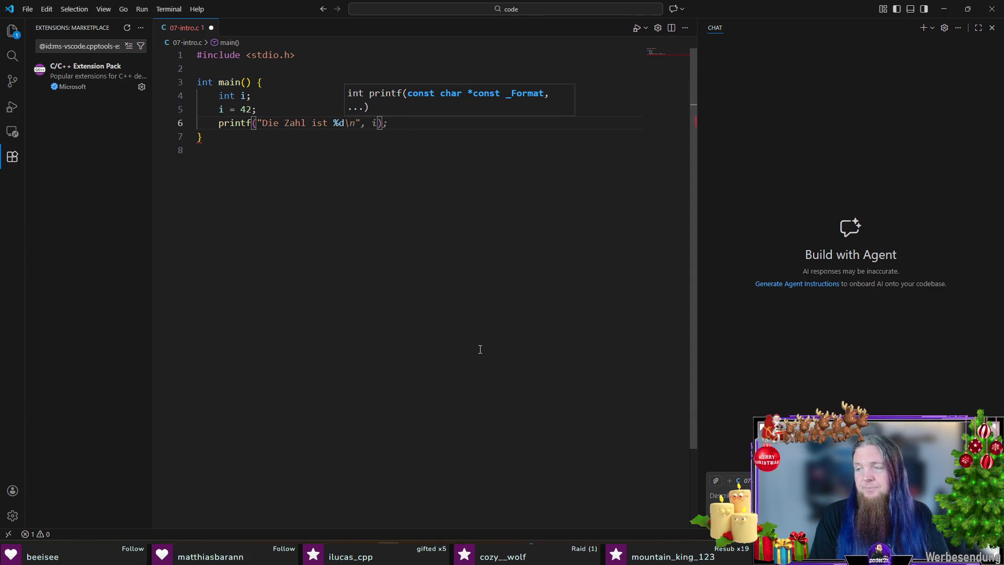
key(Delete)
key(Delete)
key(Delete)
text(.", i)
key(End)
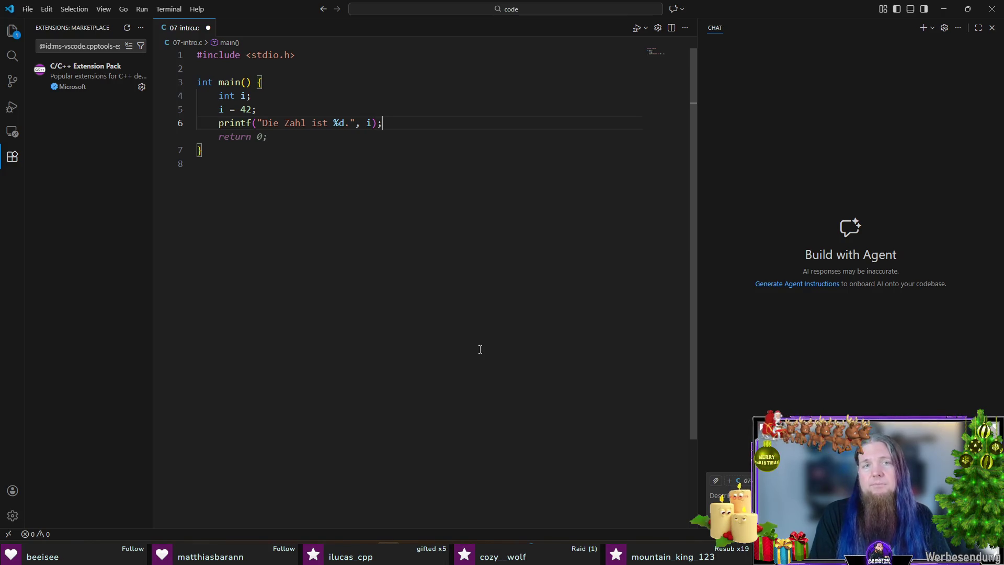
Accept the suggested return 0; line and save 07-intro.c
key(Tab)
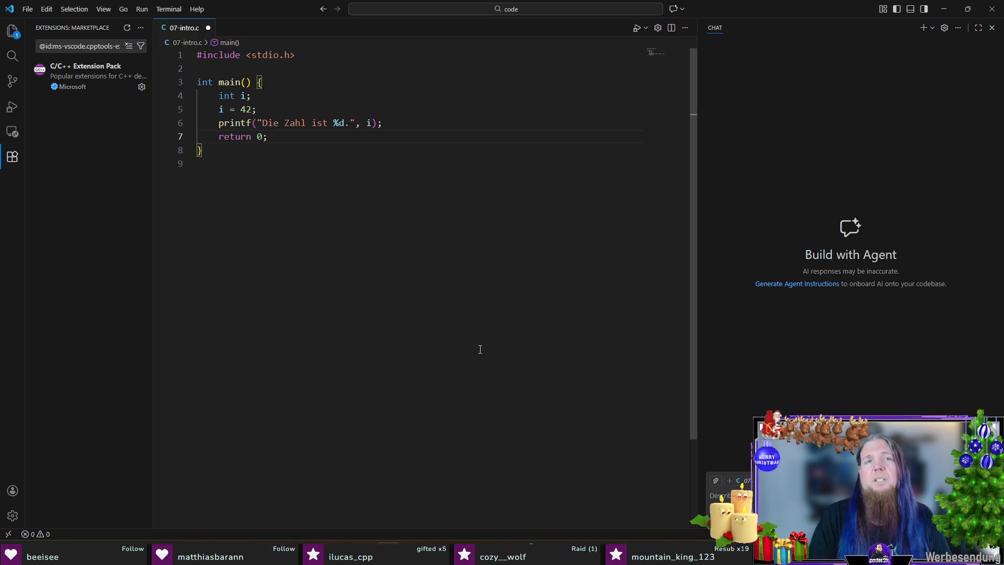
key(Down)
key(Down)
key(ctrl+s)
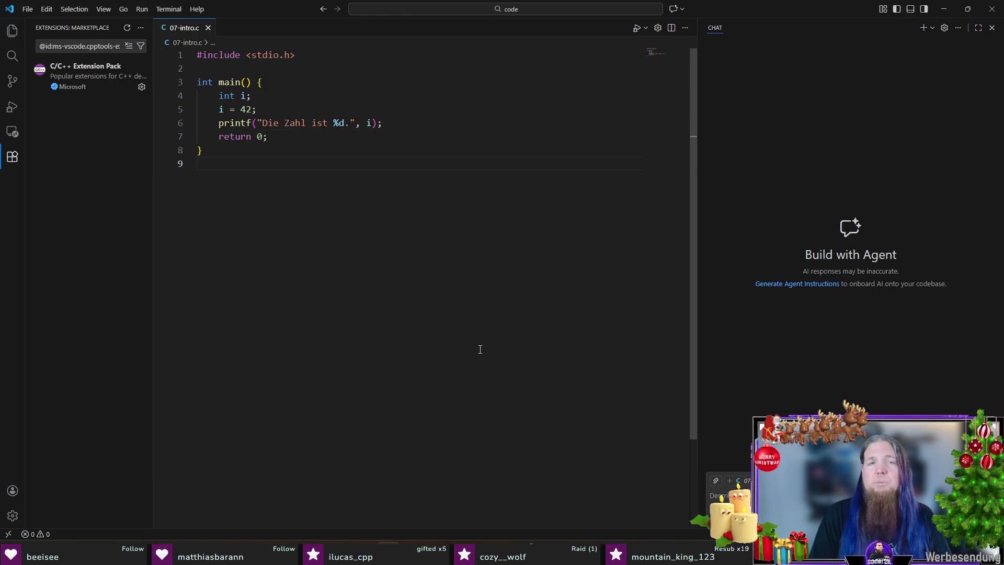